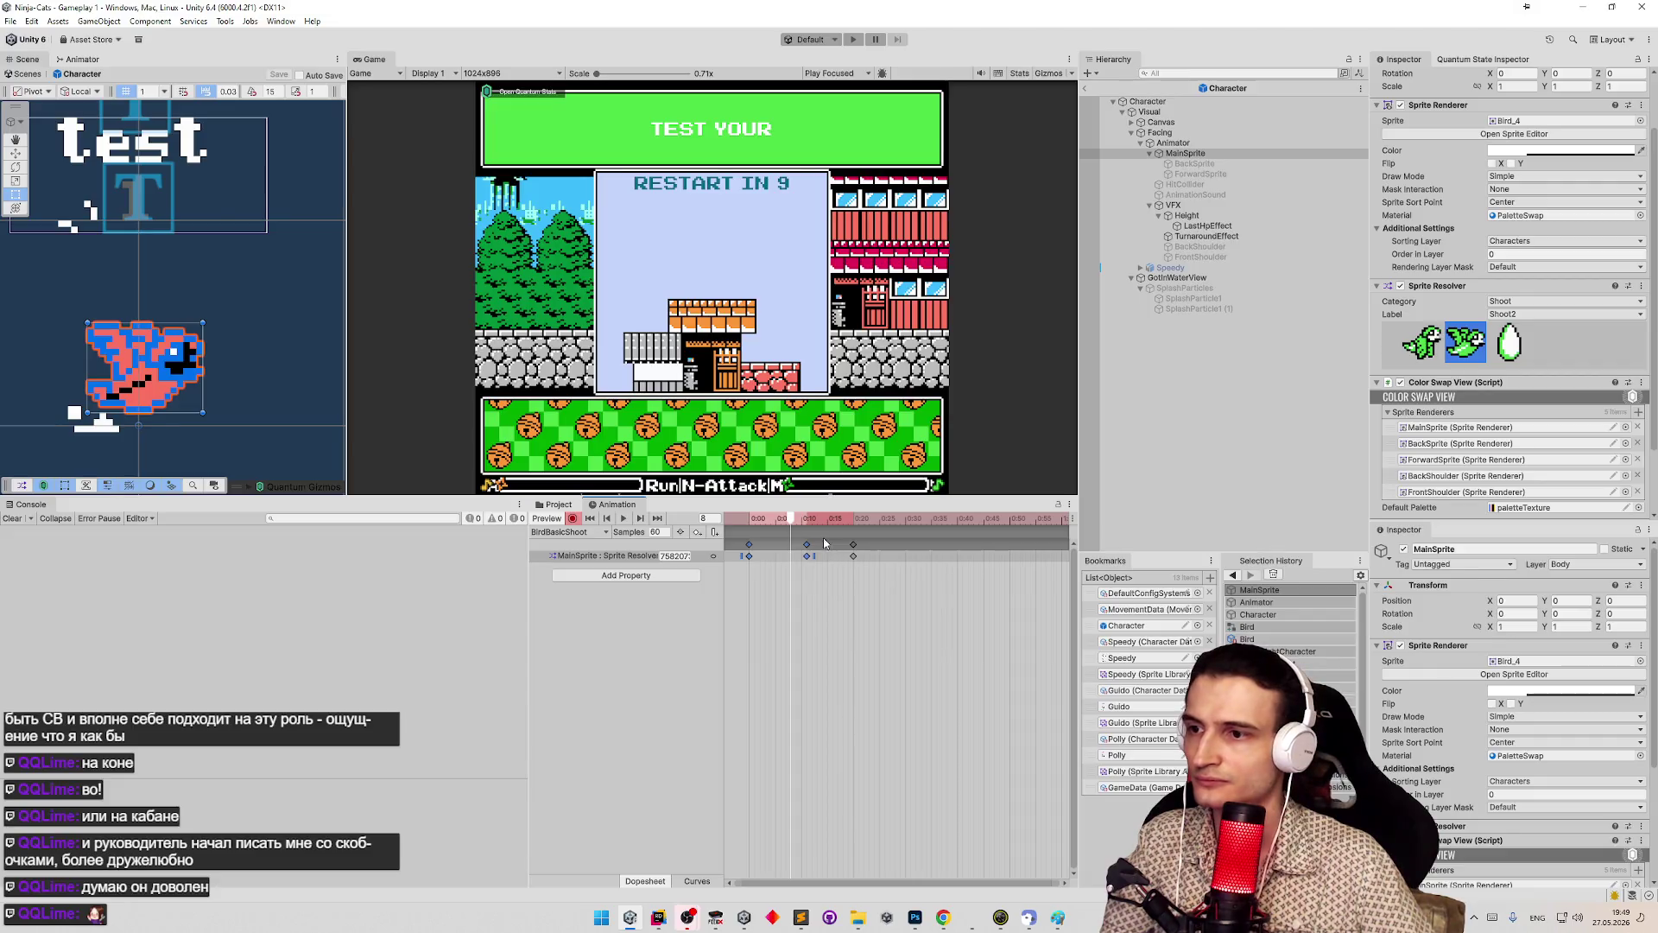
# - Delete the 0:15 keyframe from the BirdBasicShoot clip and scrub through its frames
pyautogui.click(826, 575)
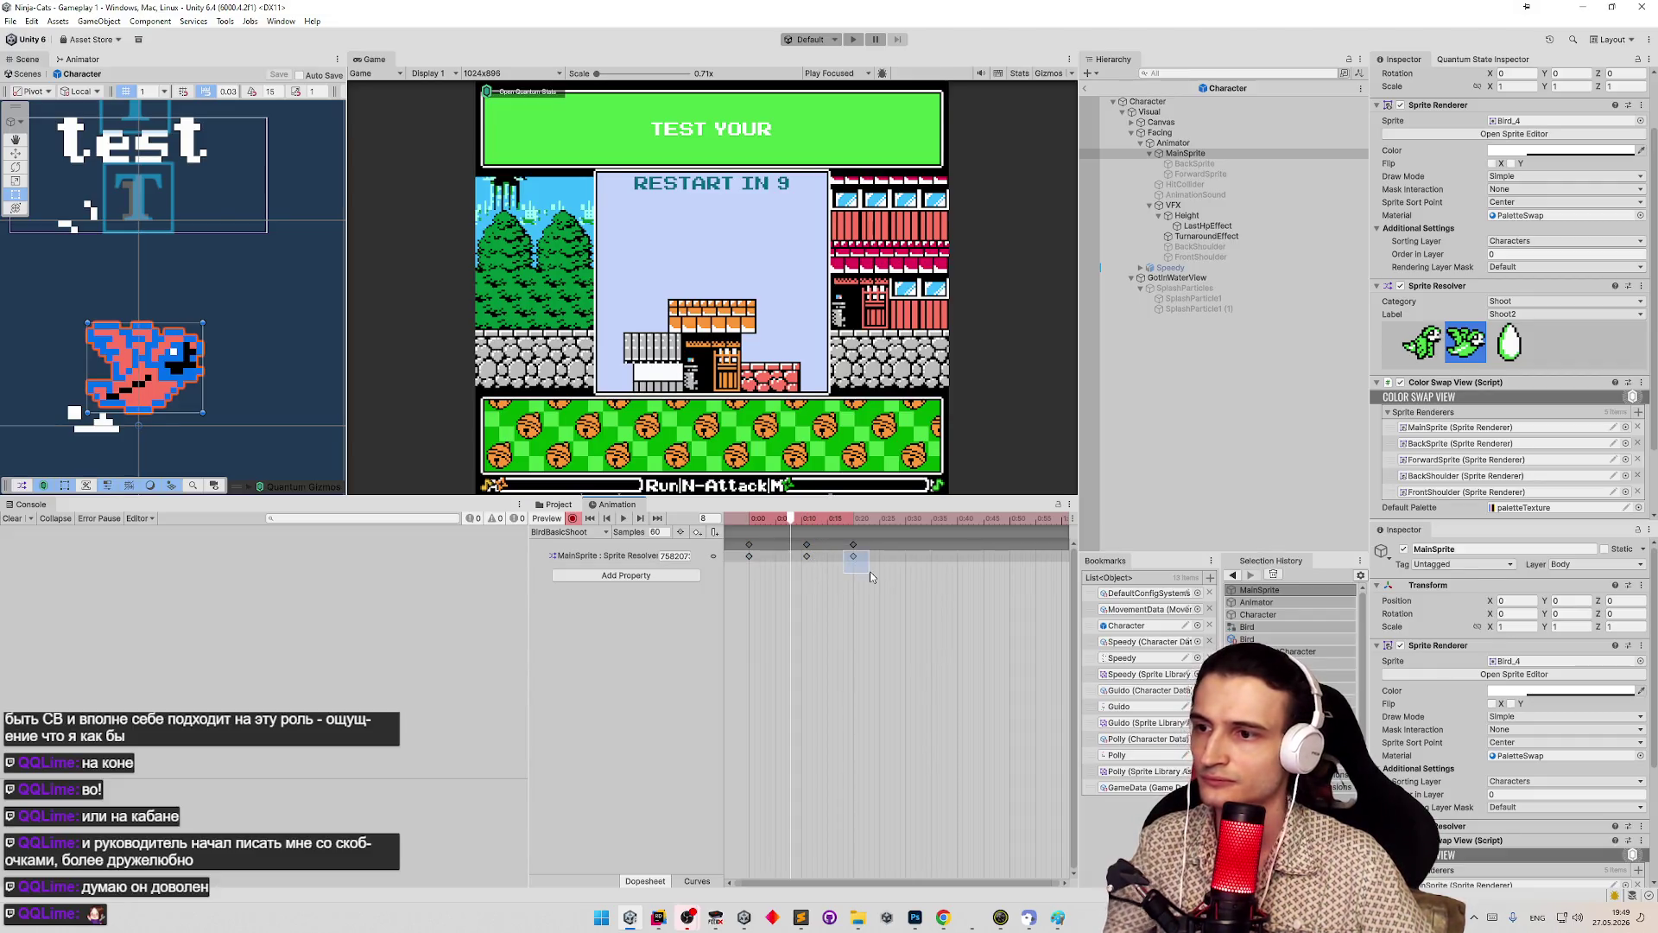
pyautogui.moveTo(869, 571); pyautogui.dragTo(871, 574)
pyautogui.press('Delete')
pyautogui.click(799, 518)
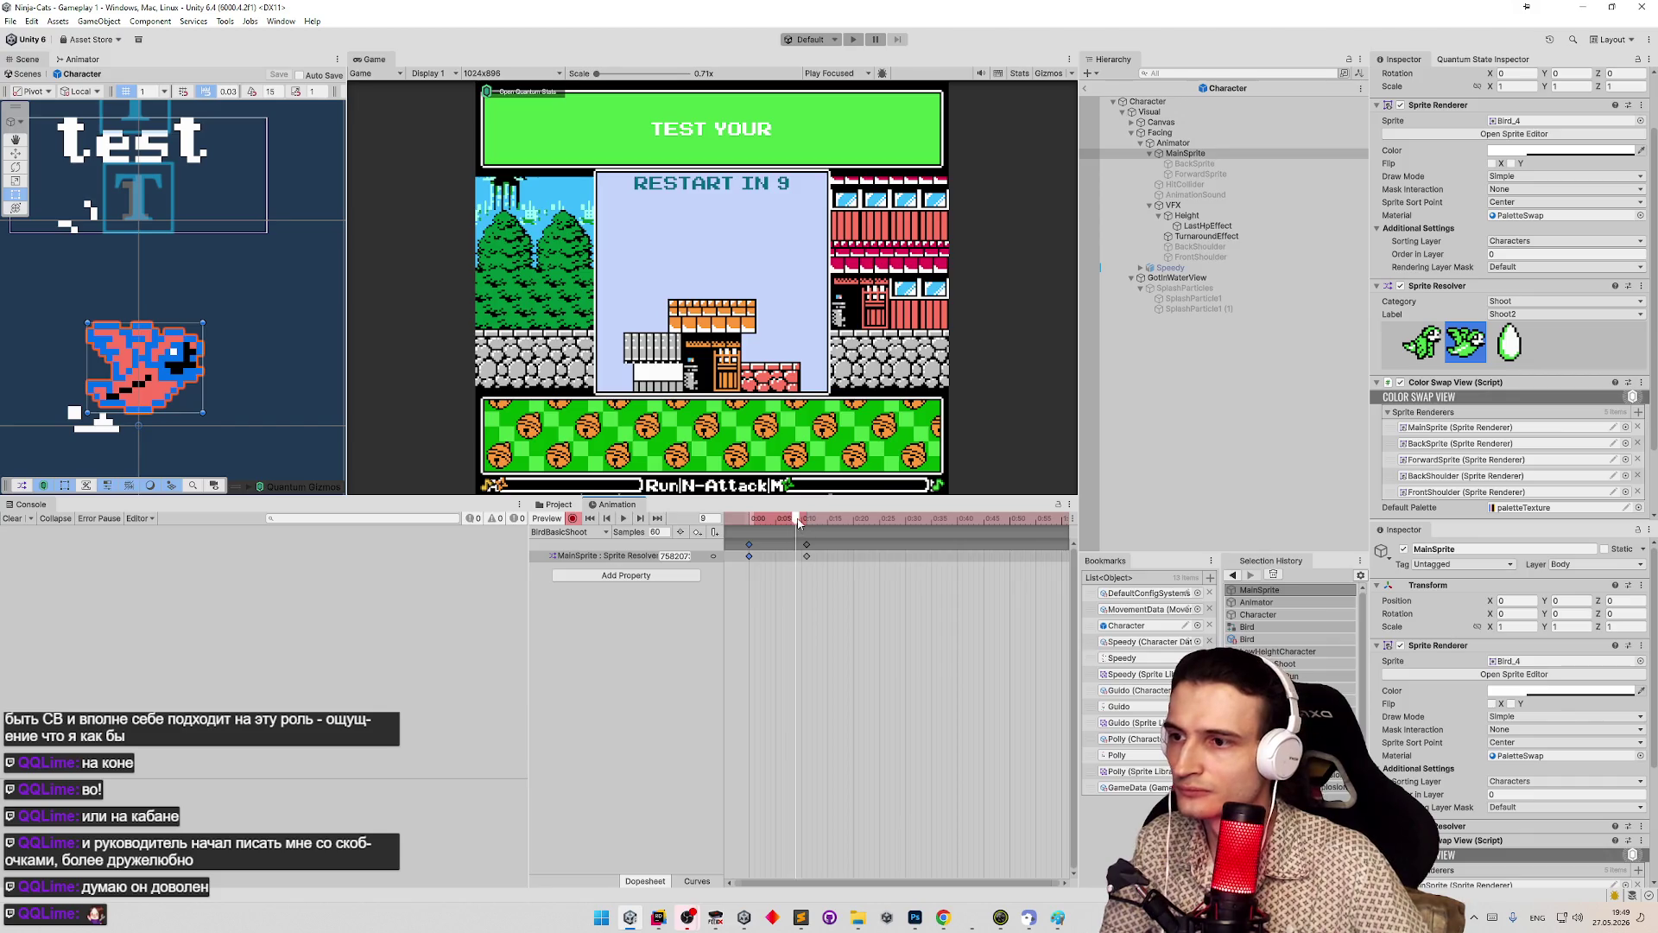
pyautogui.moveTo(799, 521)
pyautogui.mouseDown()
pyautogui.moveTo(760, 523)
pyautogui.moveTo(865, 530)
pyautogui.mouseUp()
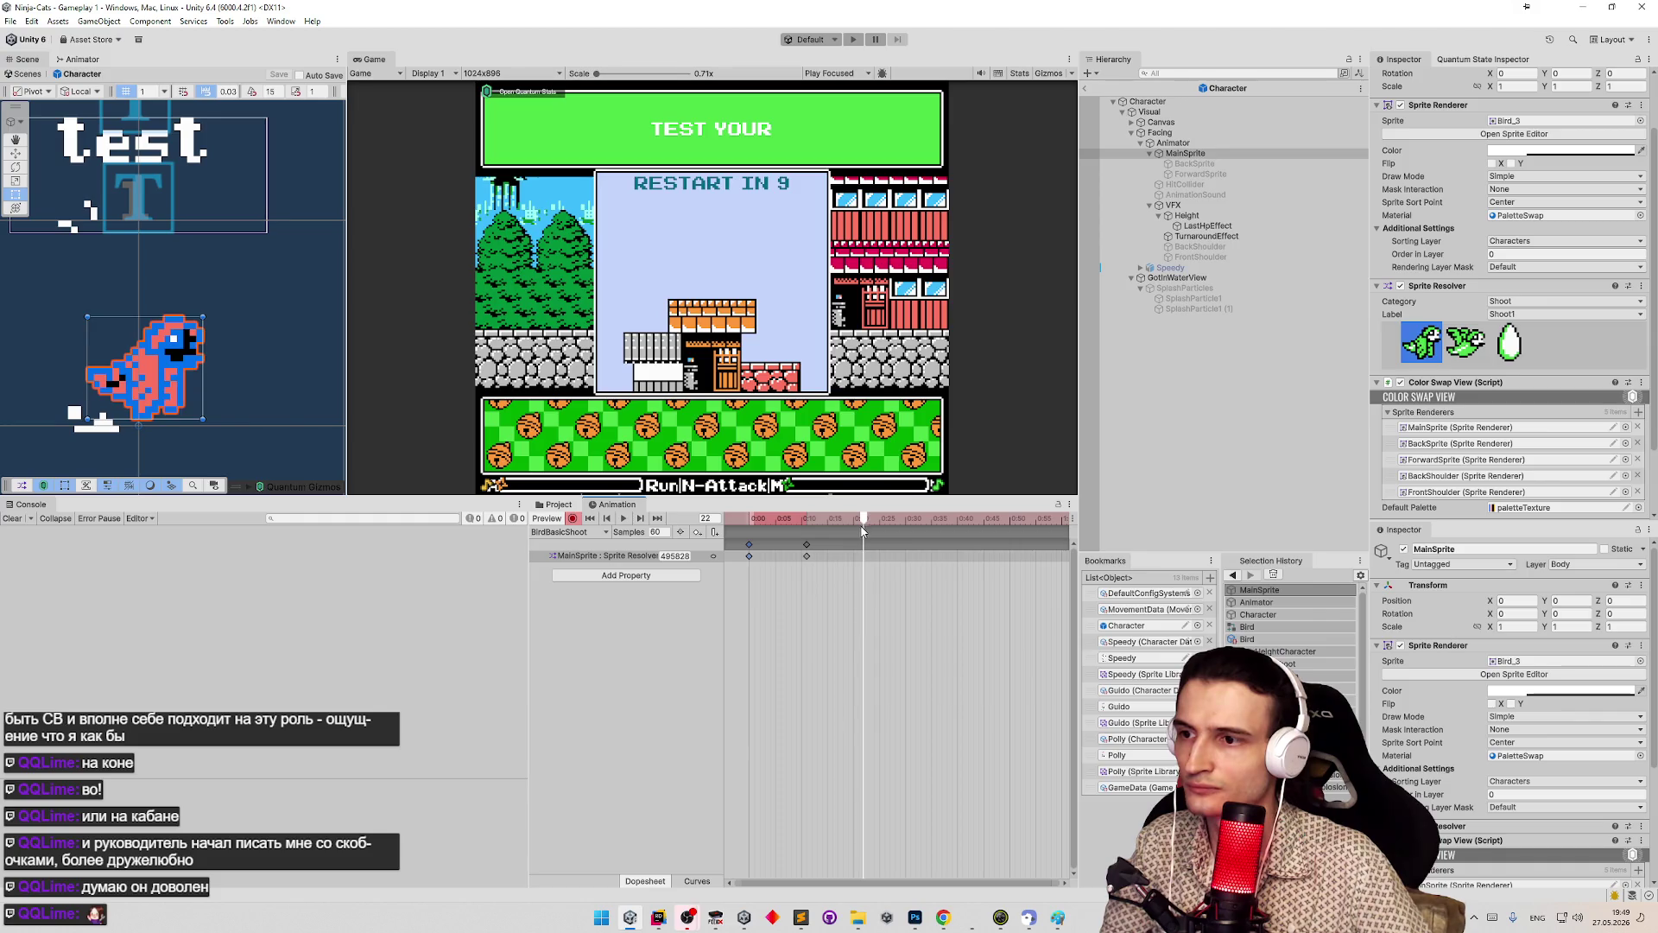
# - Add a Shoot2 sprite key to the shoot clip and preview the alternating animation
pyautogui.hotkey('ctrl', 'v')
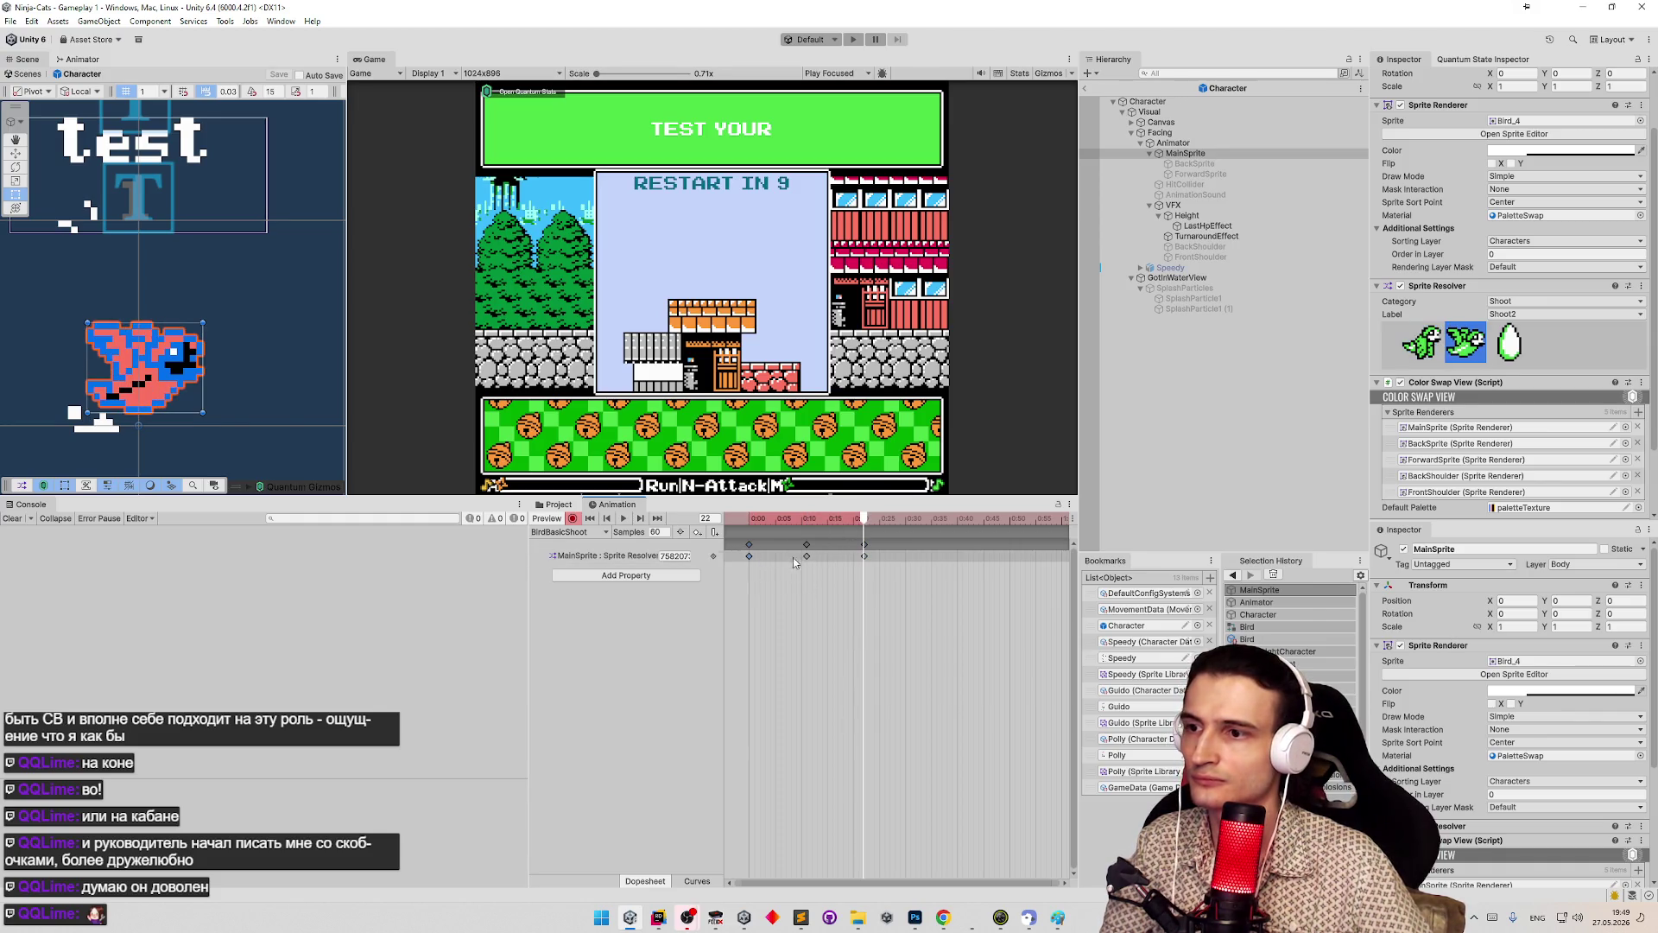
pyautogui.moveTo(869, 520)
pyautogui.mouseDown()
pyautogui.moveTo(912, 529)
pyautogui.moveTo(808, 534)
pyautogui.moveTo(919, 533)
pyautogui.moveTo(852, 522)
pyautogui.moveTo(980, 537)
pyautogui.moveTo(774, 521)
pyautogui.moveTo(955, 521)
pyautogui.mouseUp()
pyautogui.press('space')
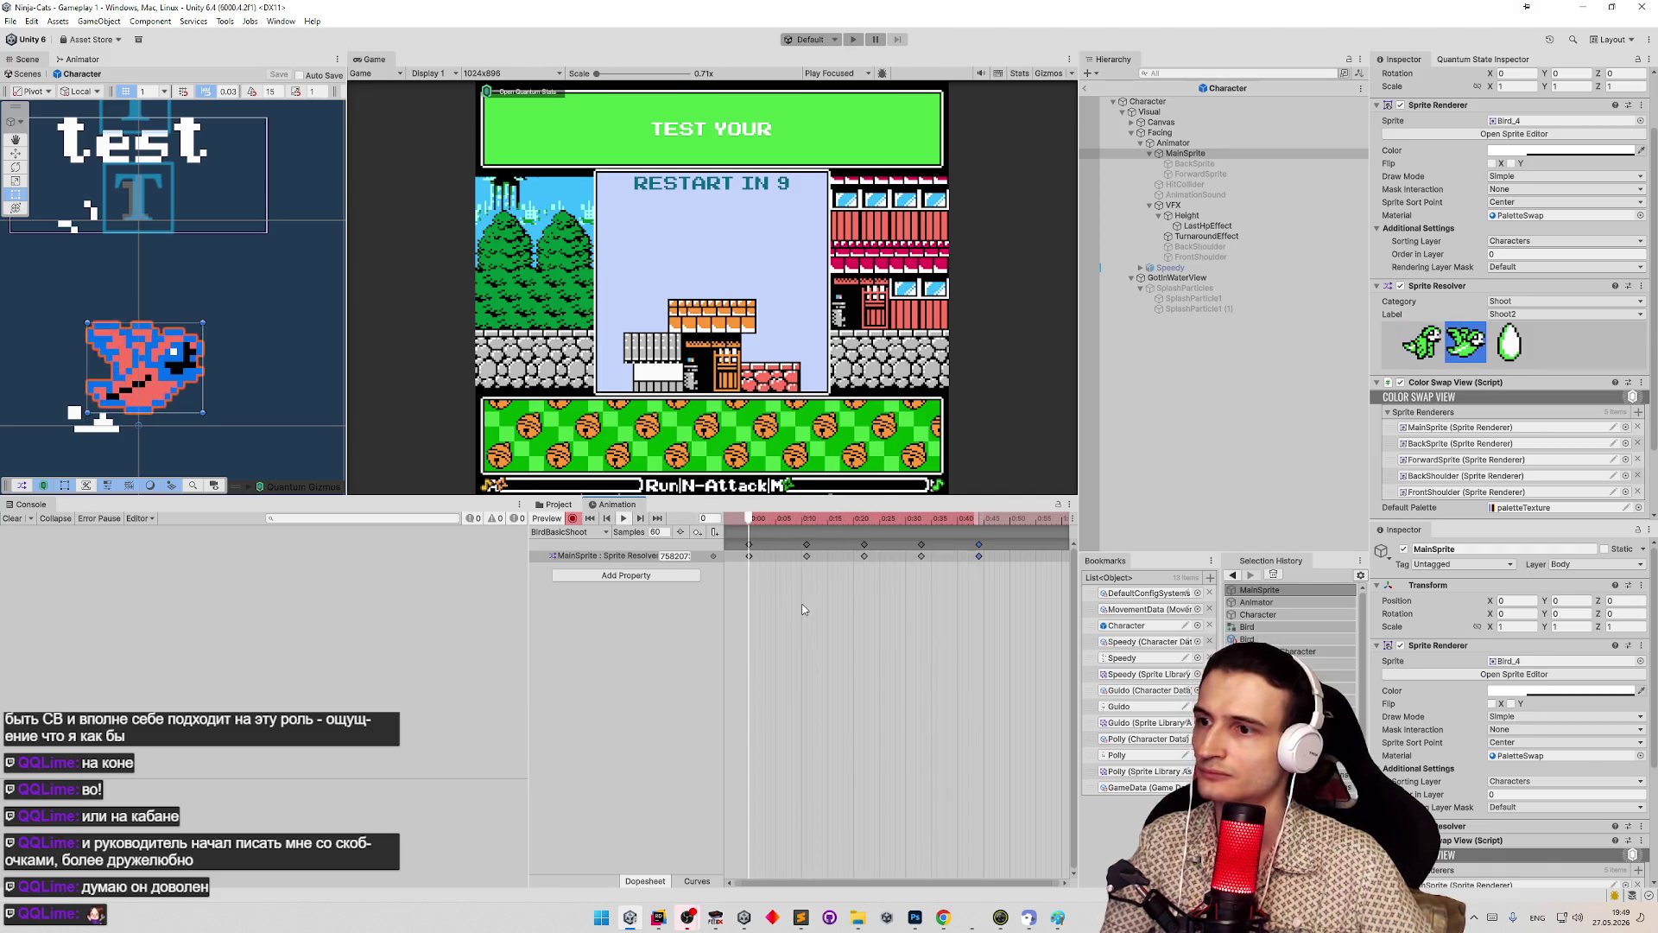
pyautogui.moveTo(798, 520); pyautogui.dragTo(923, 518)
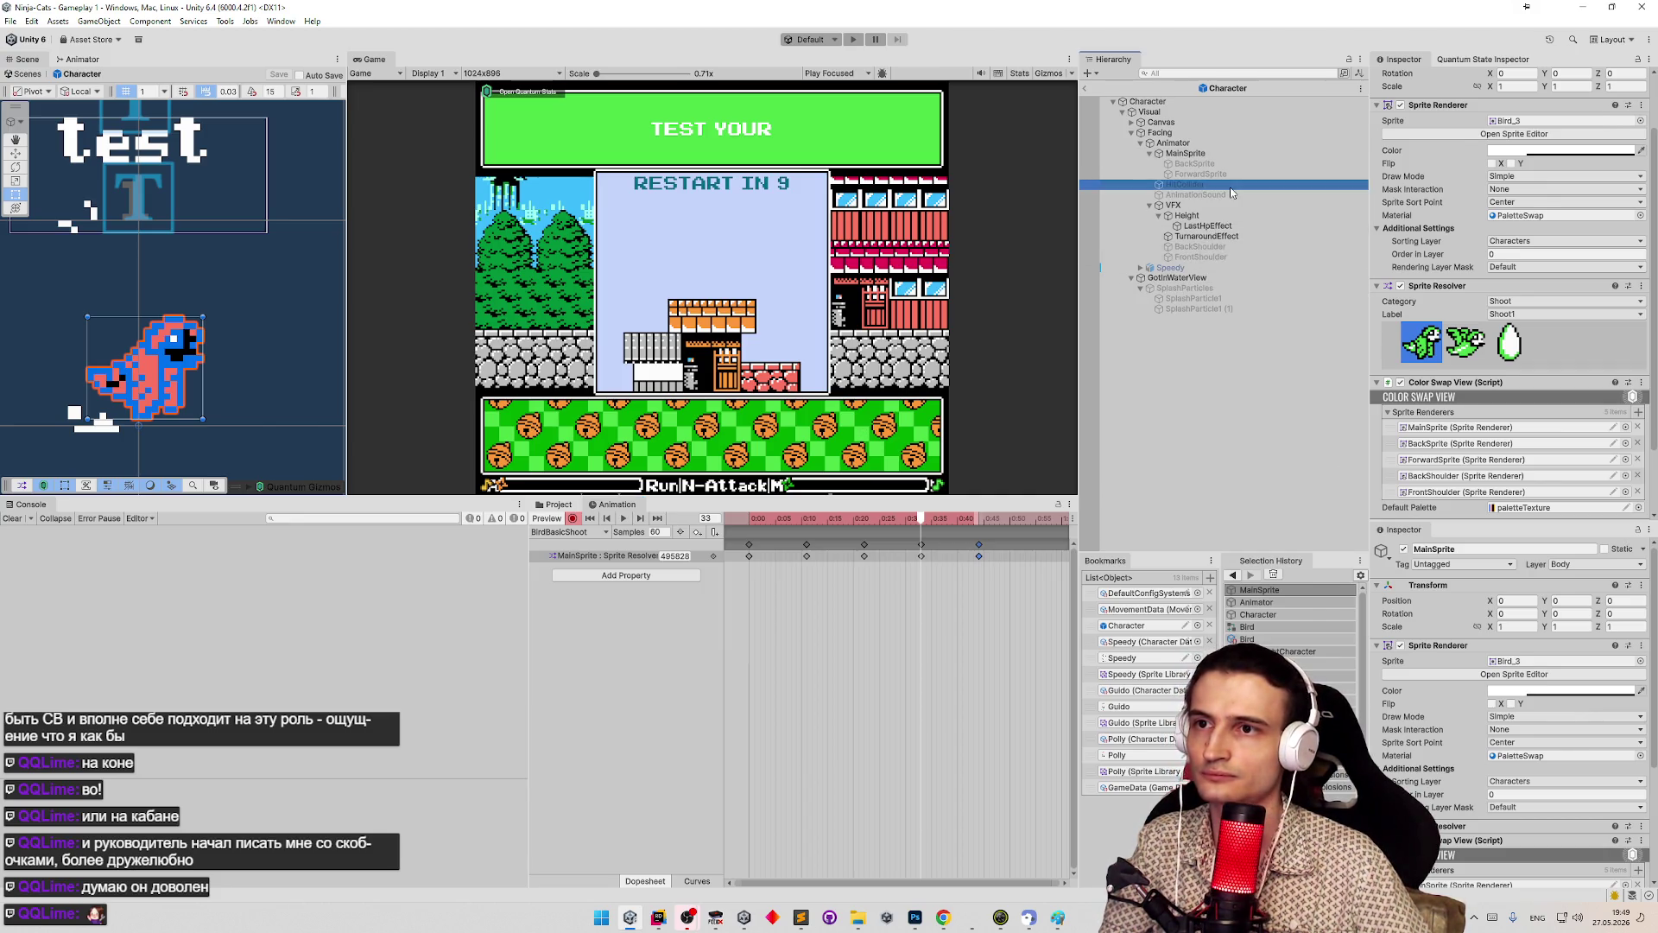
# - Key the HitCollider object as active in the BirdBasicShoot clip
pyautogui.click(1230, 185)
pyautogui.click(1403, 78)
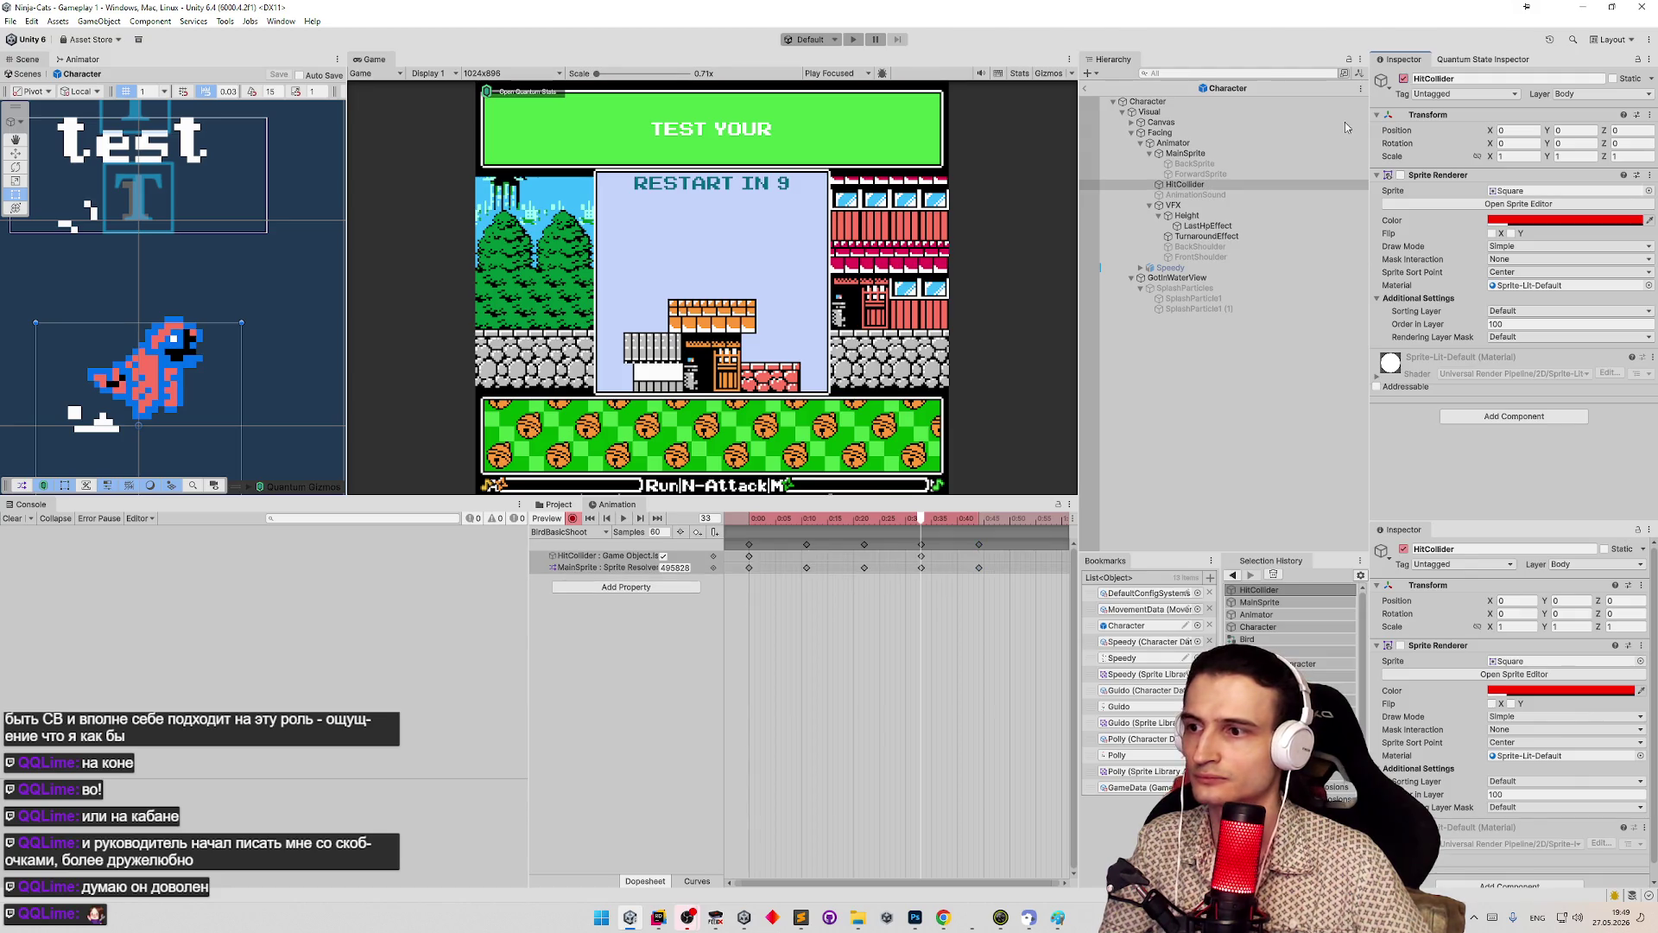
pyautogui.press('w')
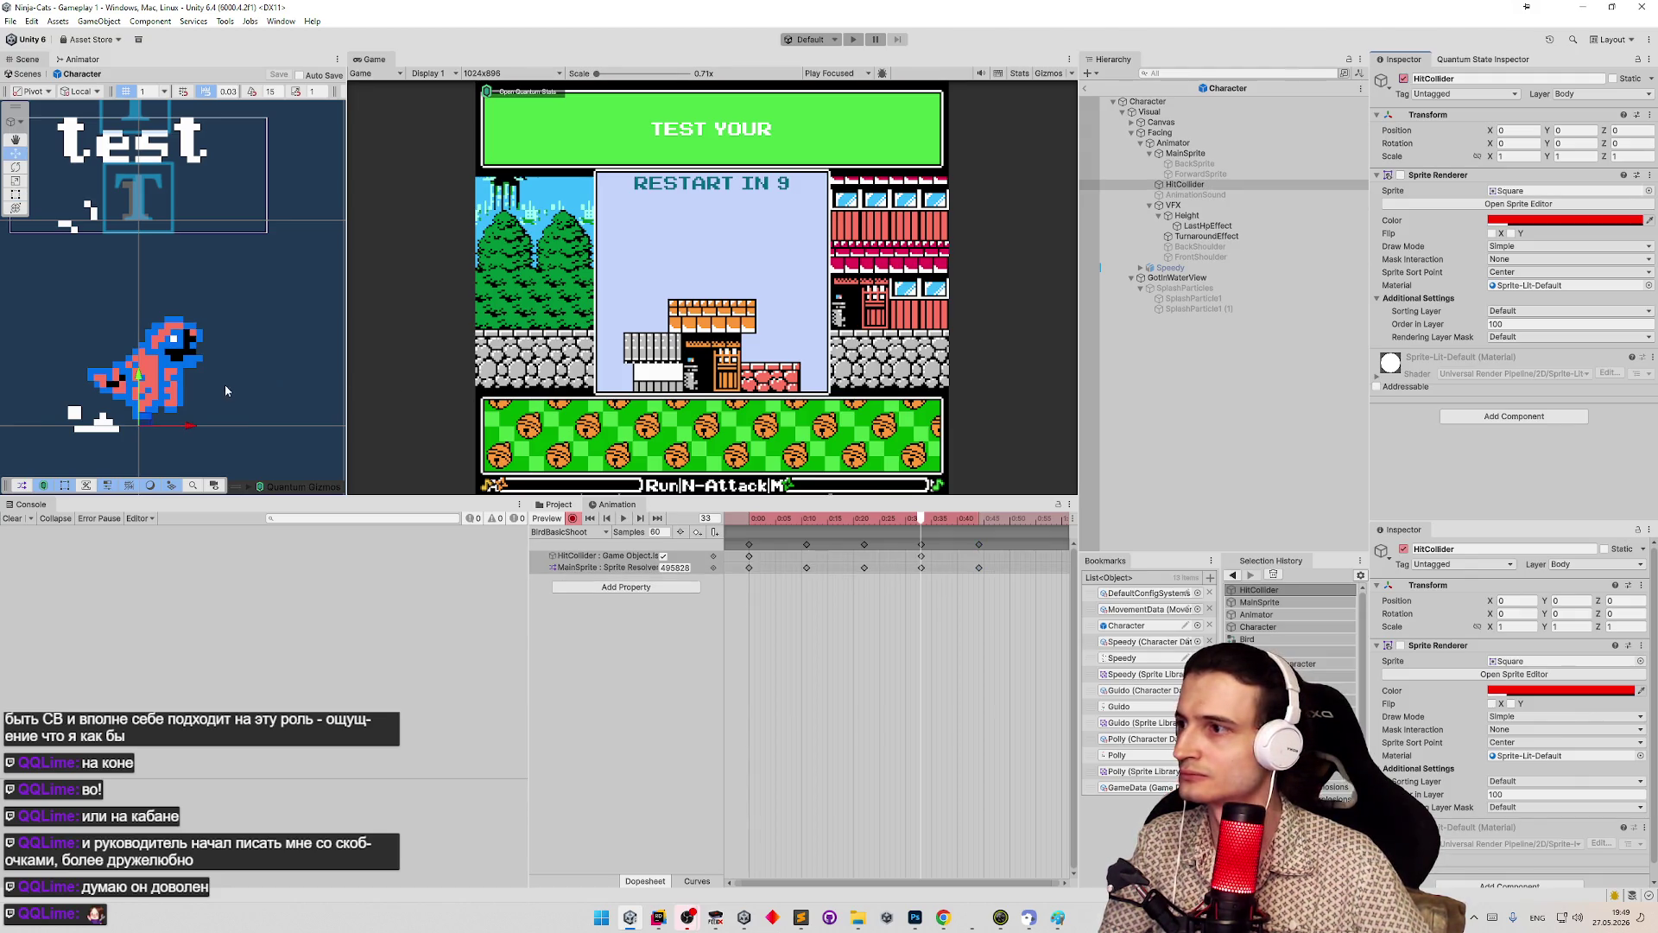
pyautogui.press('f')
pyautogui.scroll(3, 269, 322)
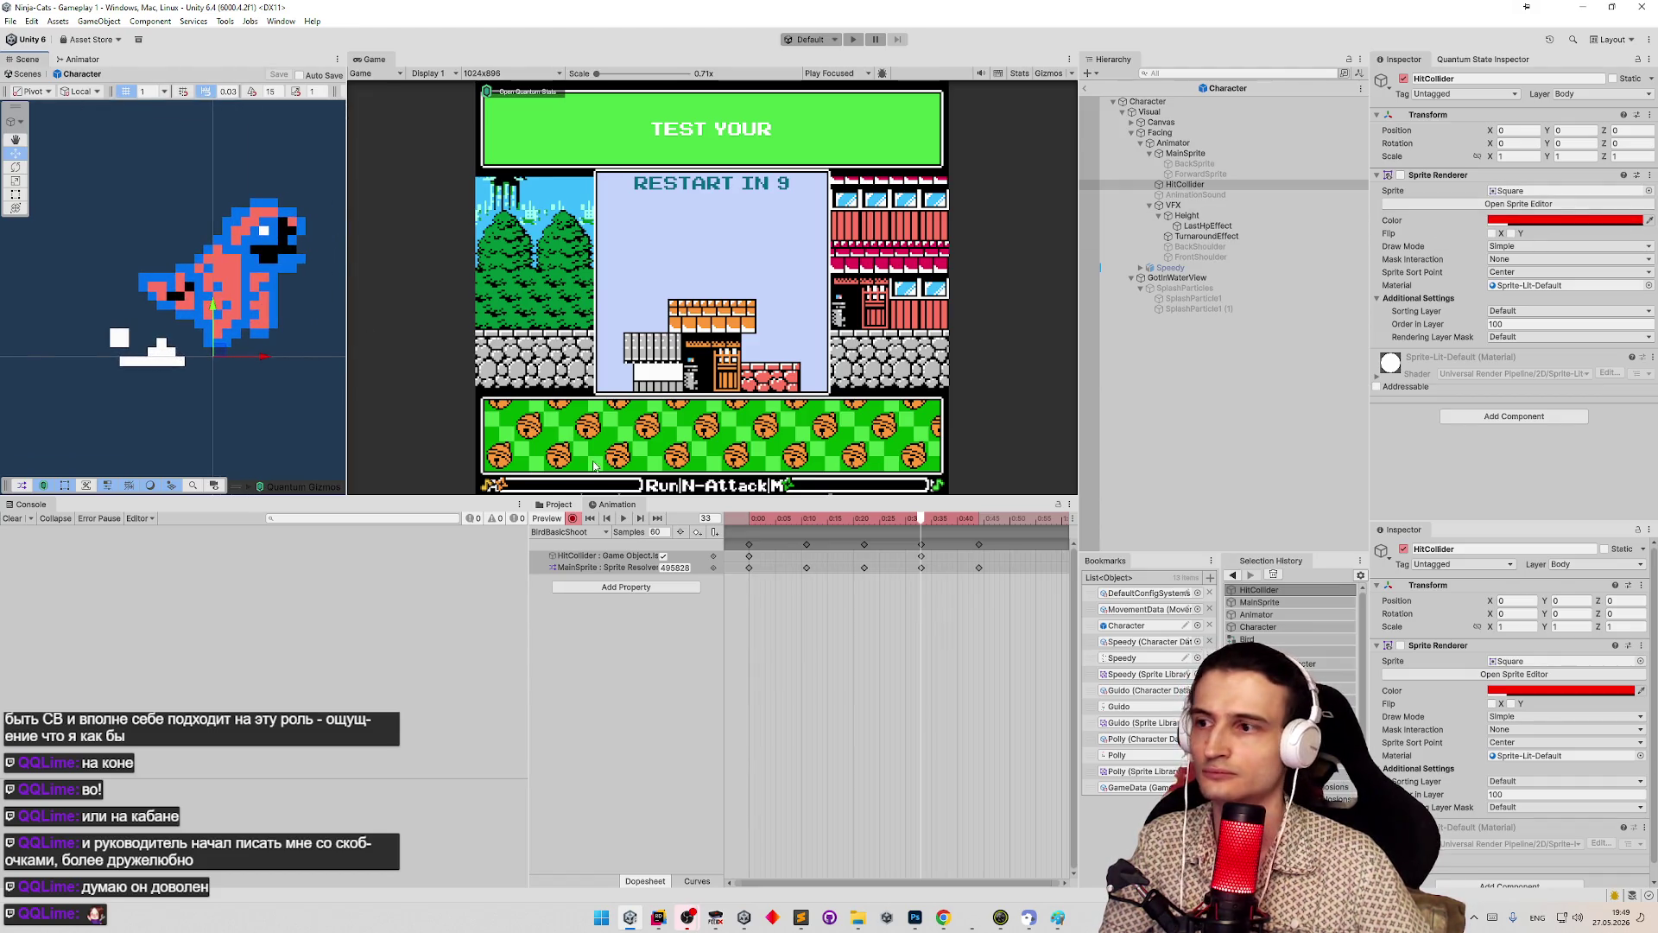
pyautogui.click(572, 519)
# - Give the HitCollider a visible Pot_5 sprite and move it just below the bird
pyautogui.click(1649, 191)
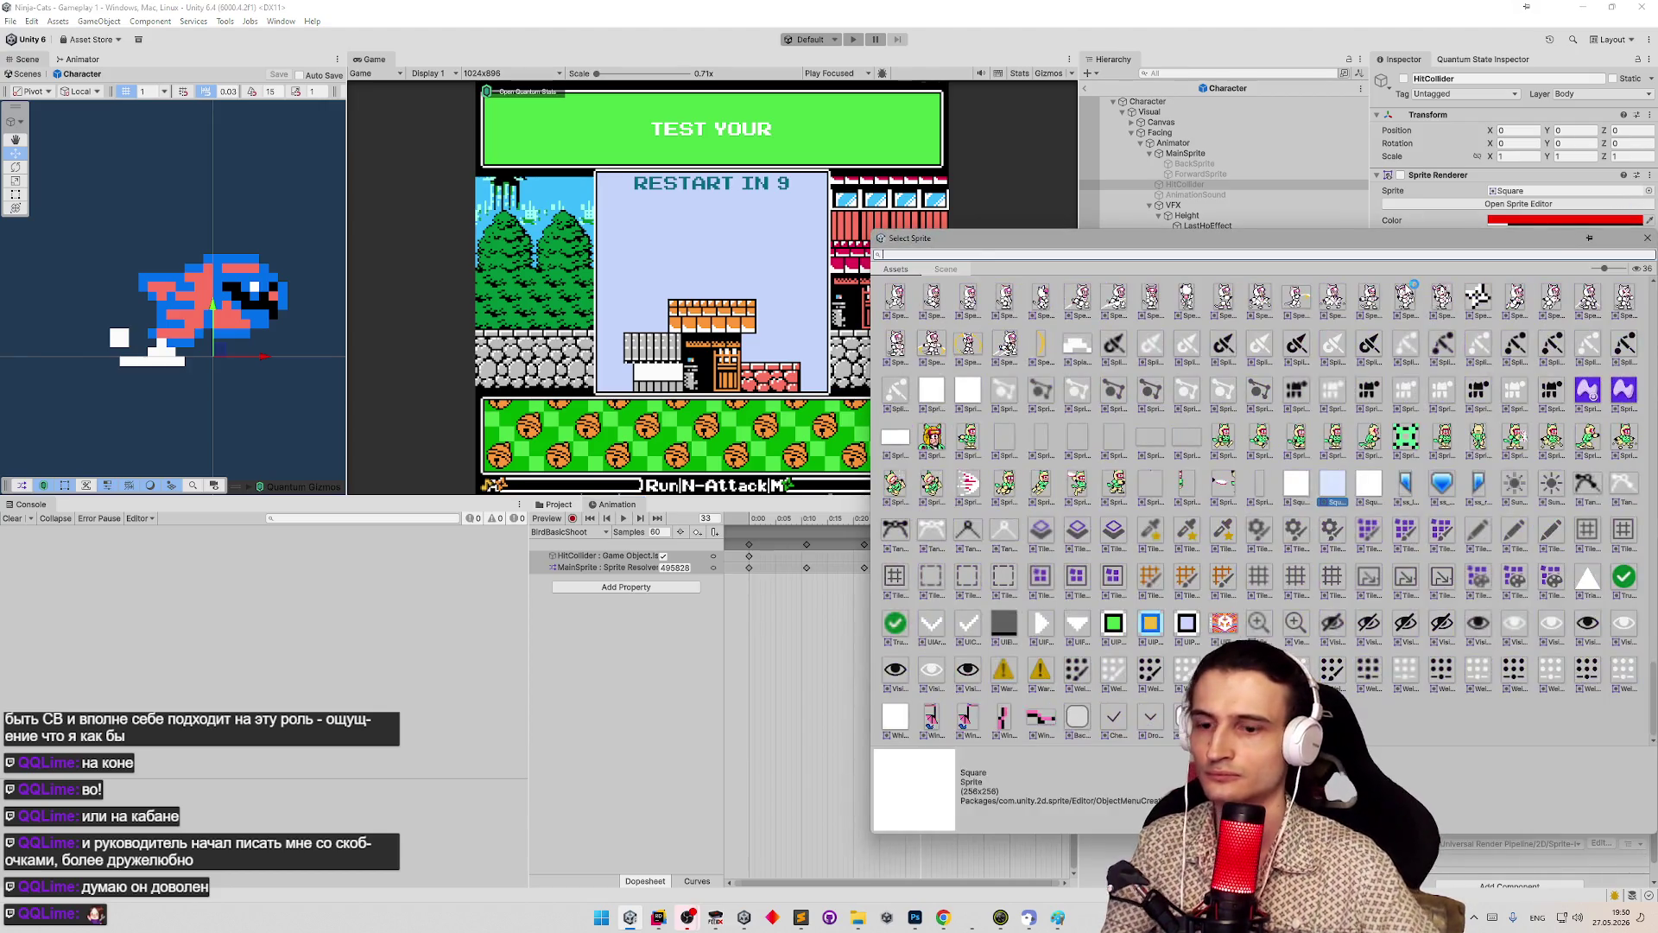
pyautogui.write('ot')
pyautogui.doubleClick(1078, 293)
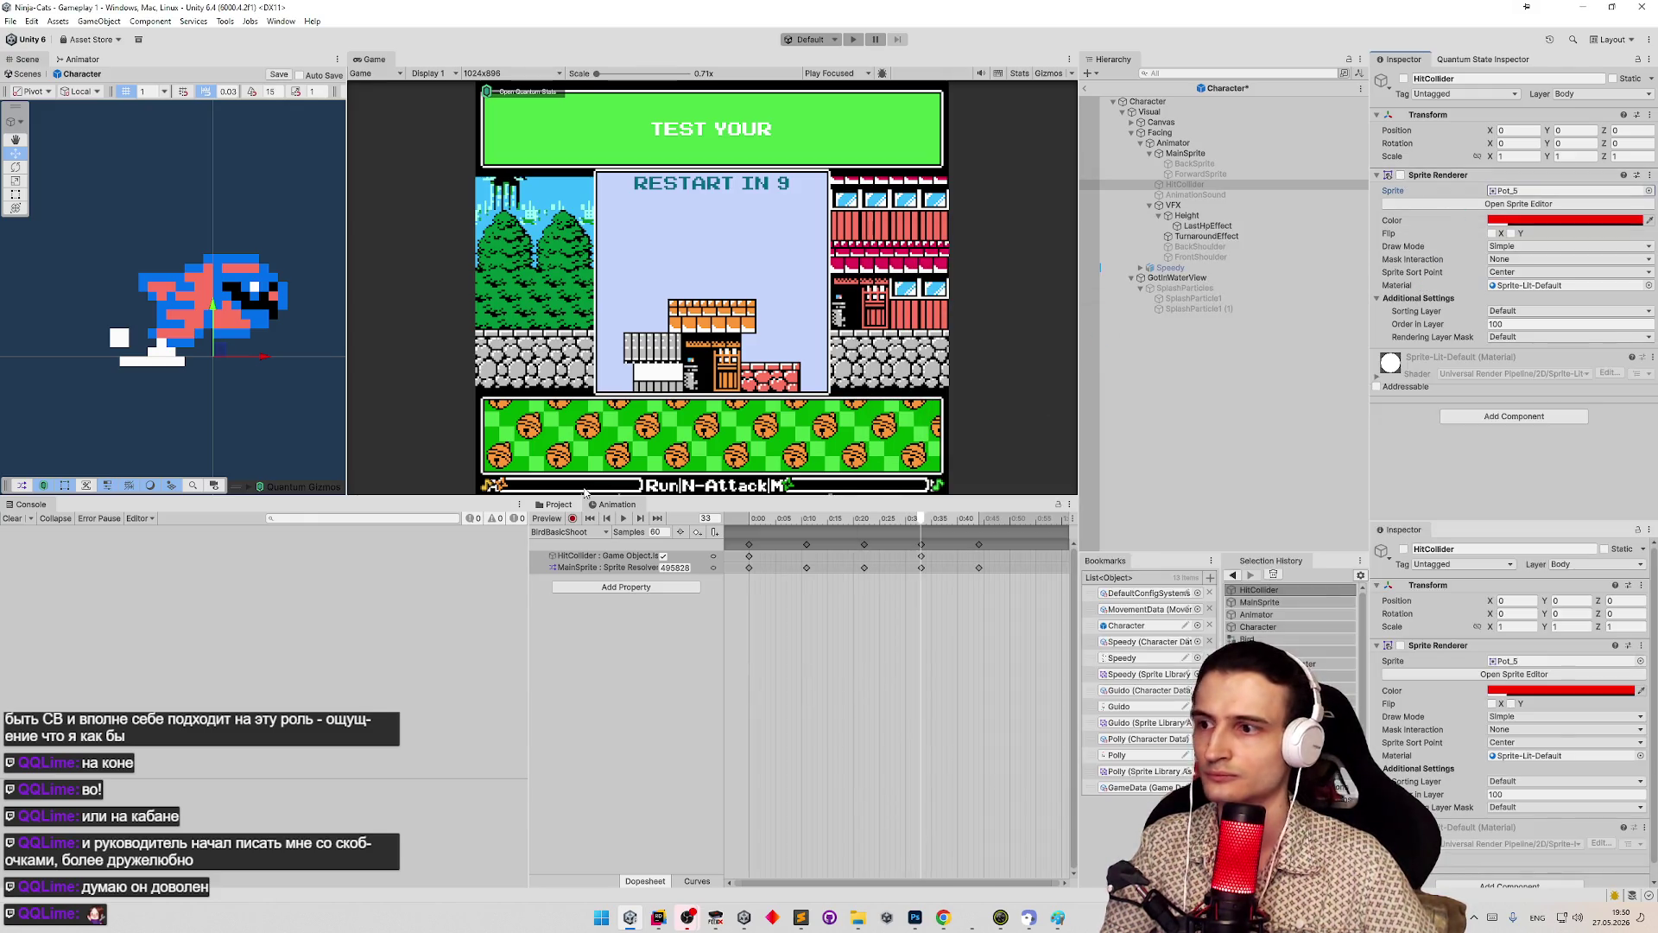
pyautogui.click(574, 518)
pyautogui.click(1400, 174)
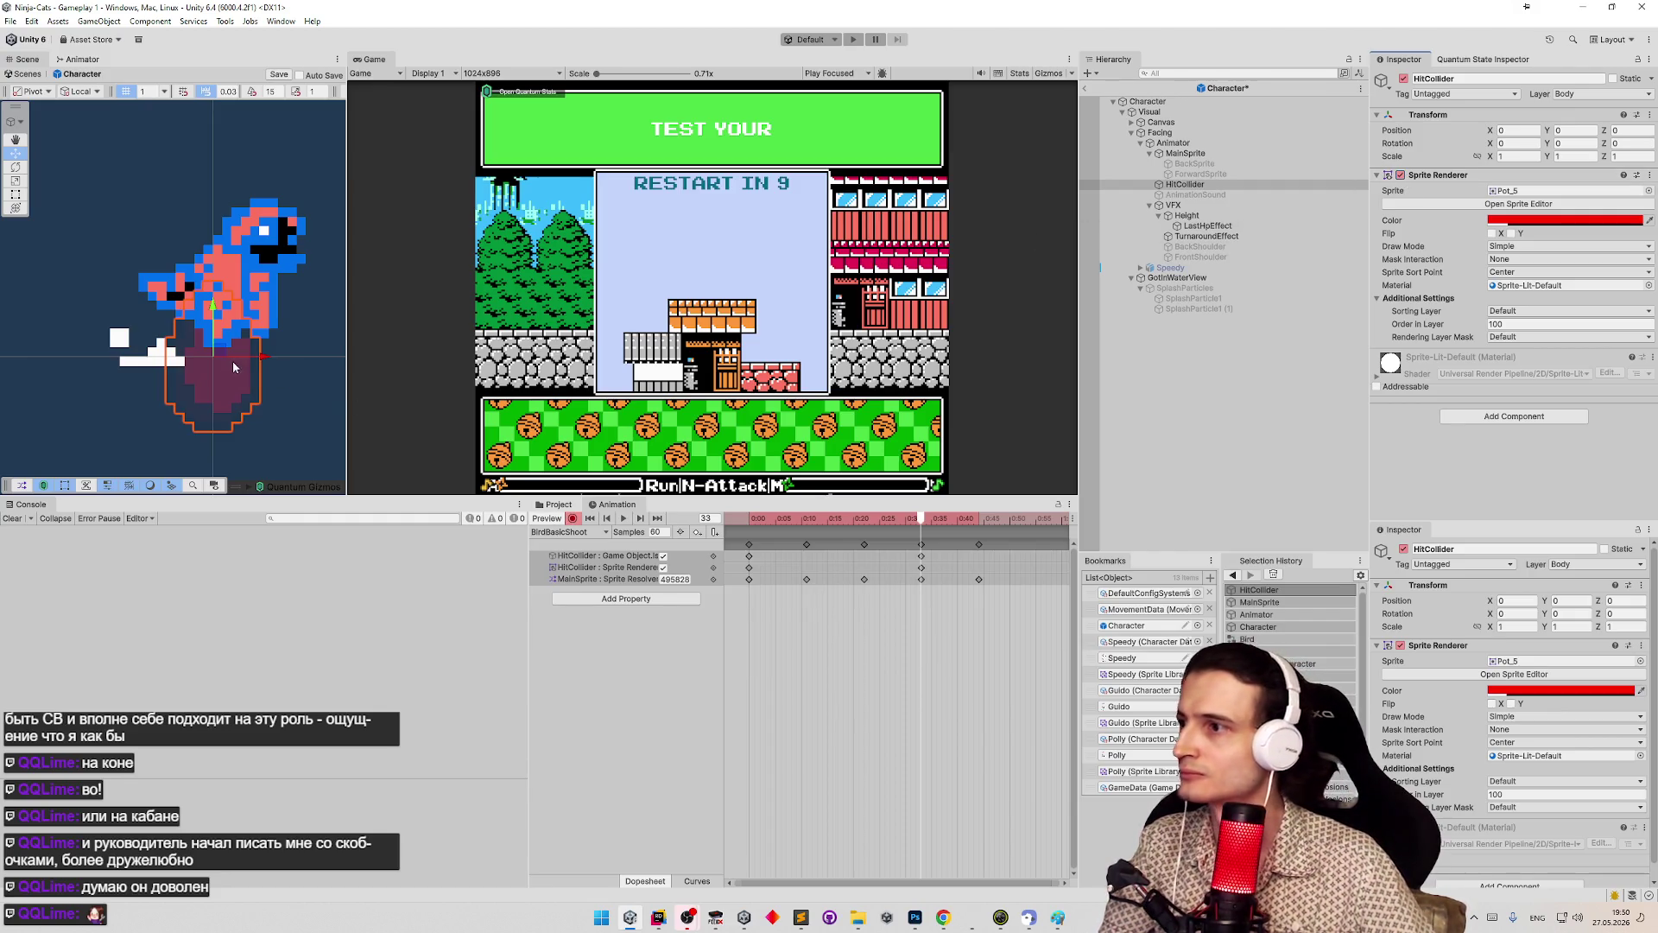
pyautogui.moveTo(222, 359)
pyautogui.mouseDown()
pyautogui.moveTo(186, 368)
pyautogui.moveTo(172, 394)
pyautogui.moveTo(182, 343)
pyautogui.moveTo(184, 359)
pyautogui.mouseUp()
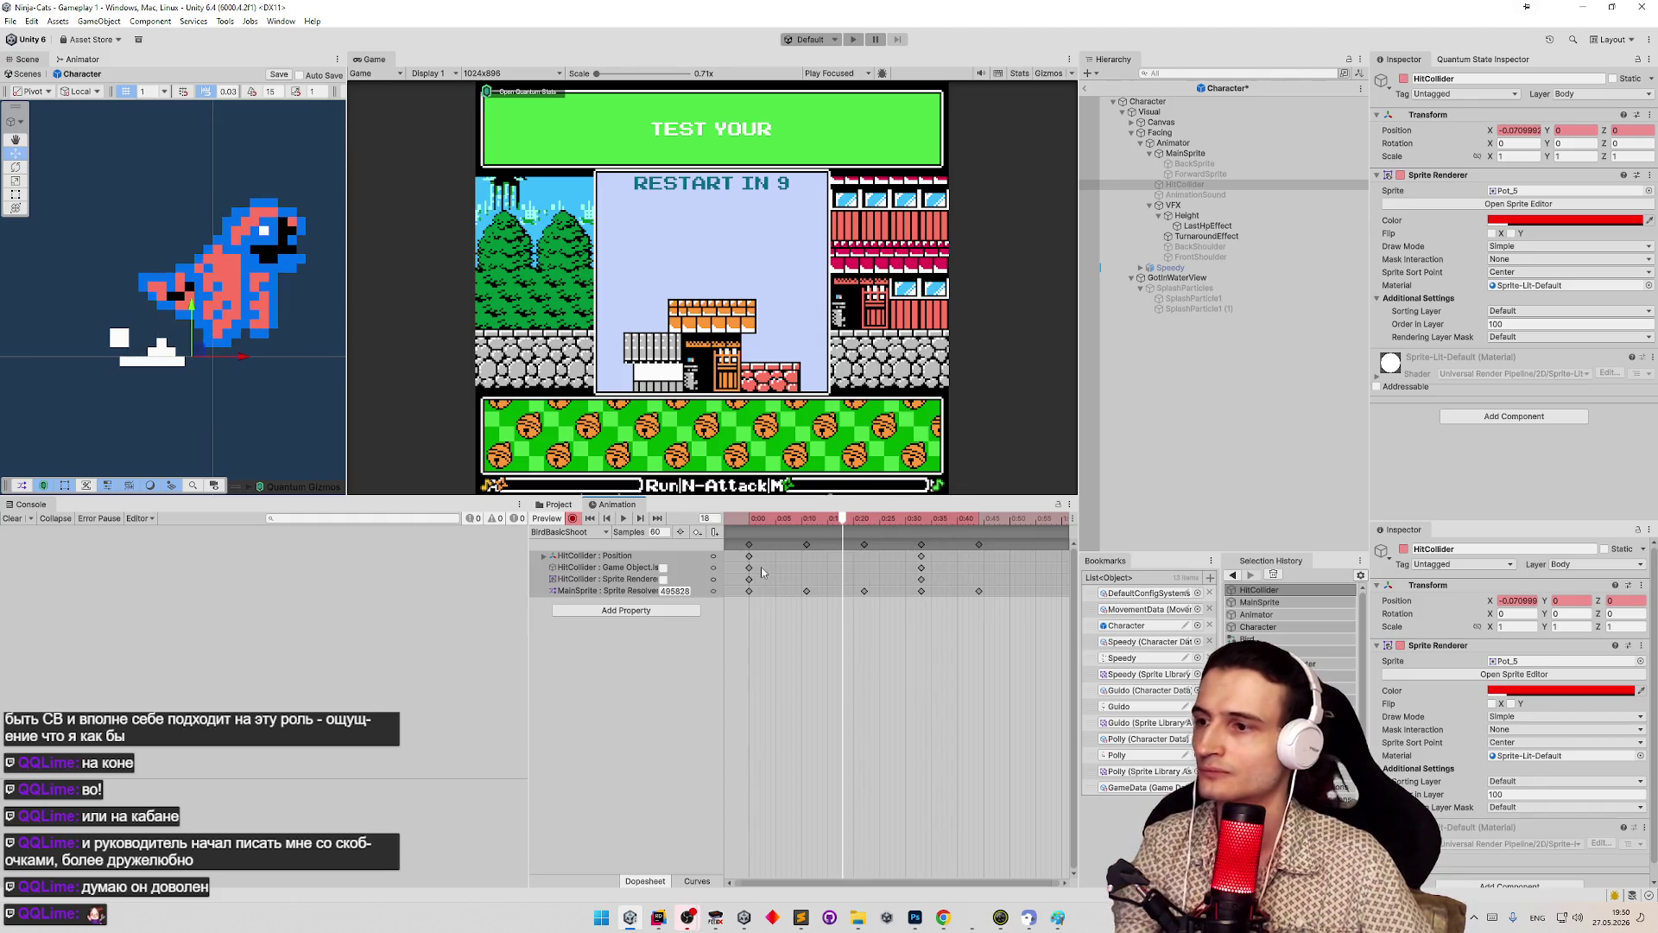
# - Delete the Sprite Renderer.Enabled track and the 0:00 keys on Position and Is Active
pyautogui.click(613, 581)
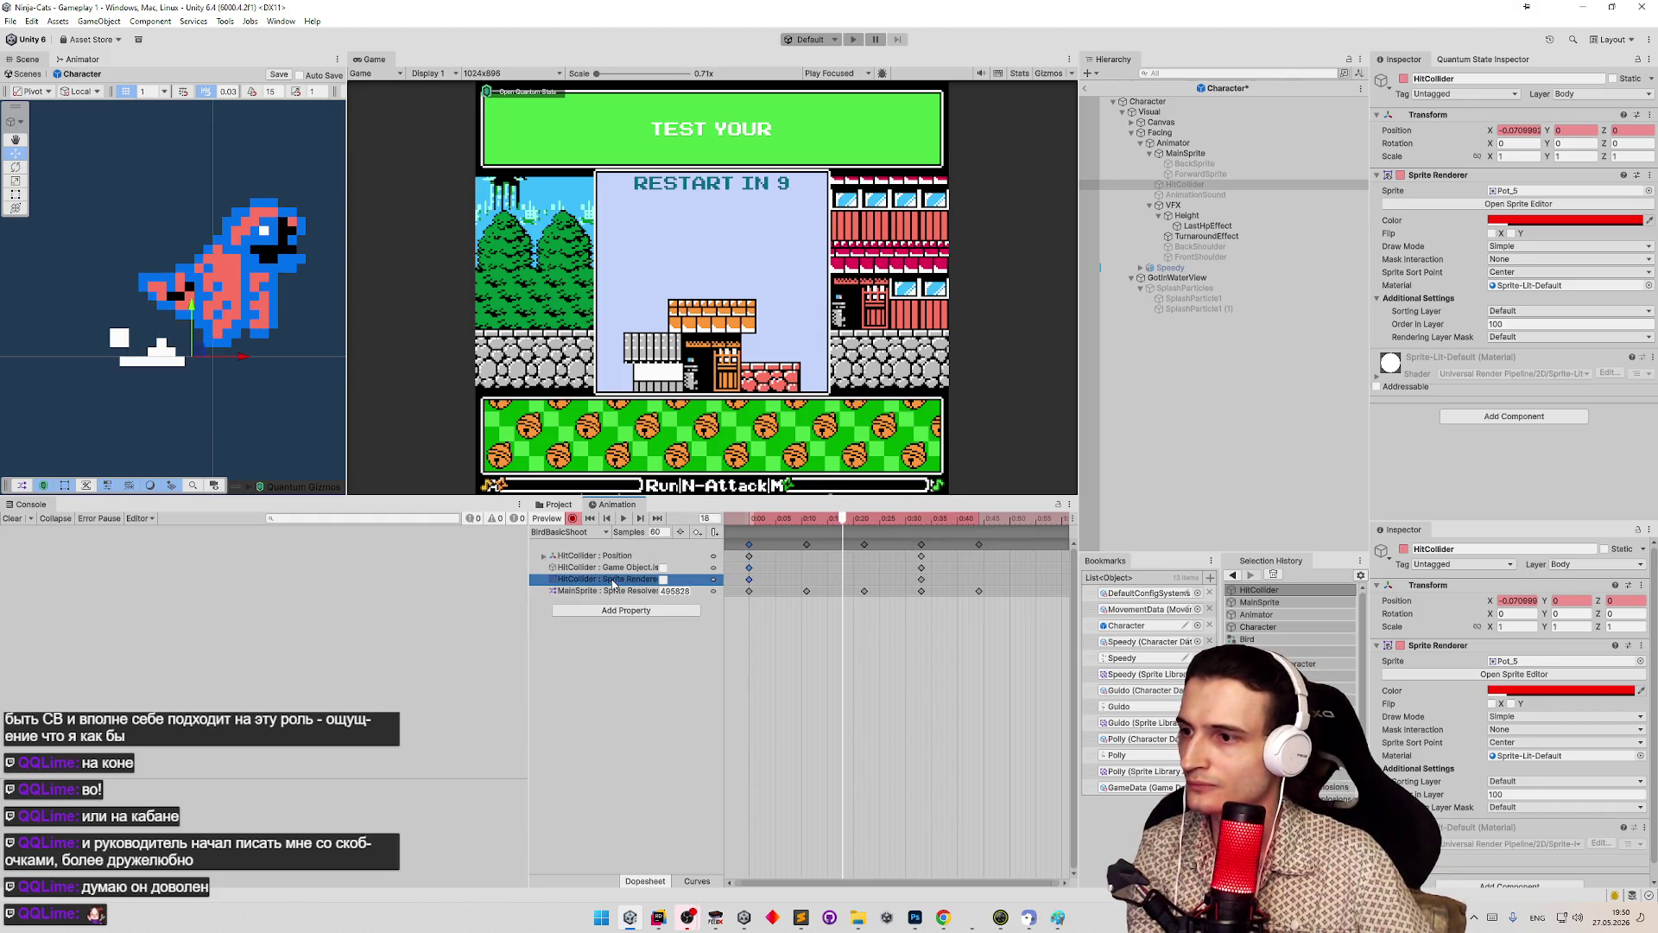
pyautogui.moveTo(724, 539); pyautogui.dragTo(763, 539)
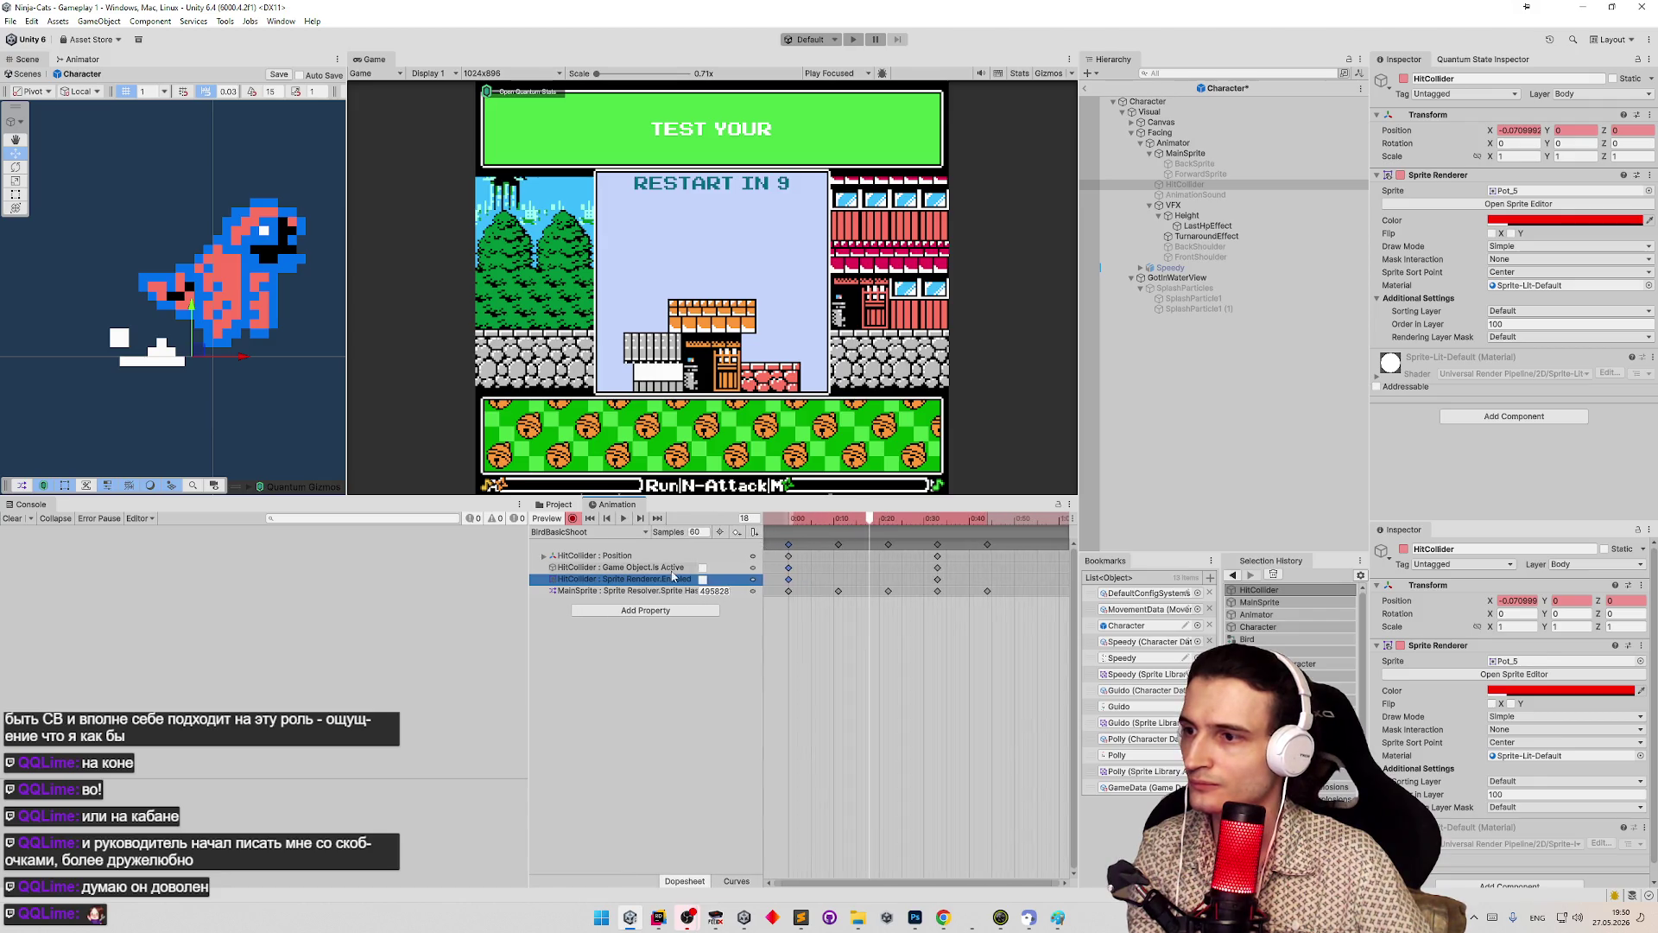
pyautogui.press('Delete')
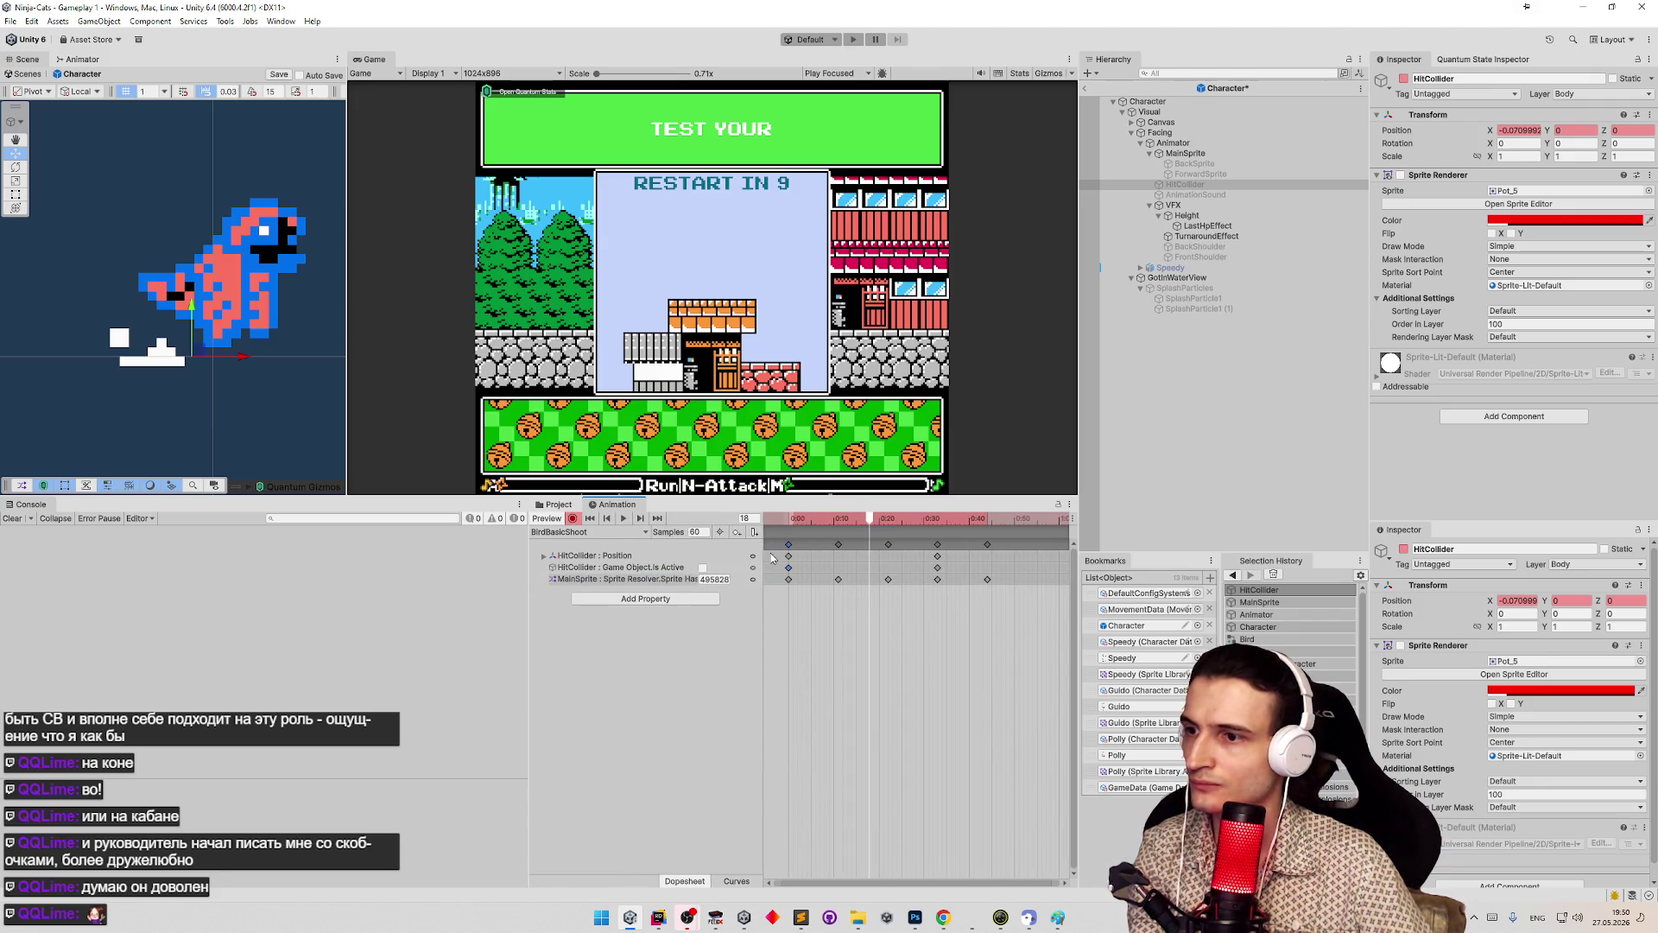
pyautogui.press('Delete')
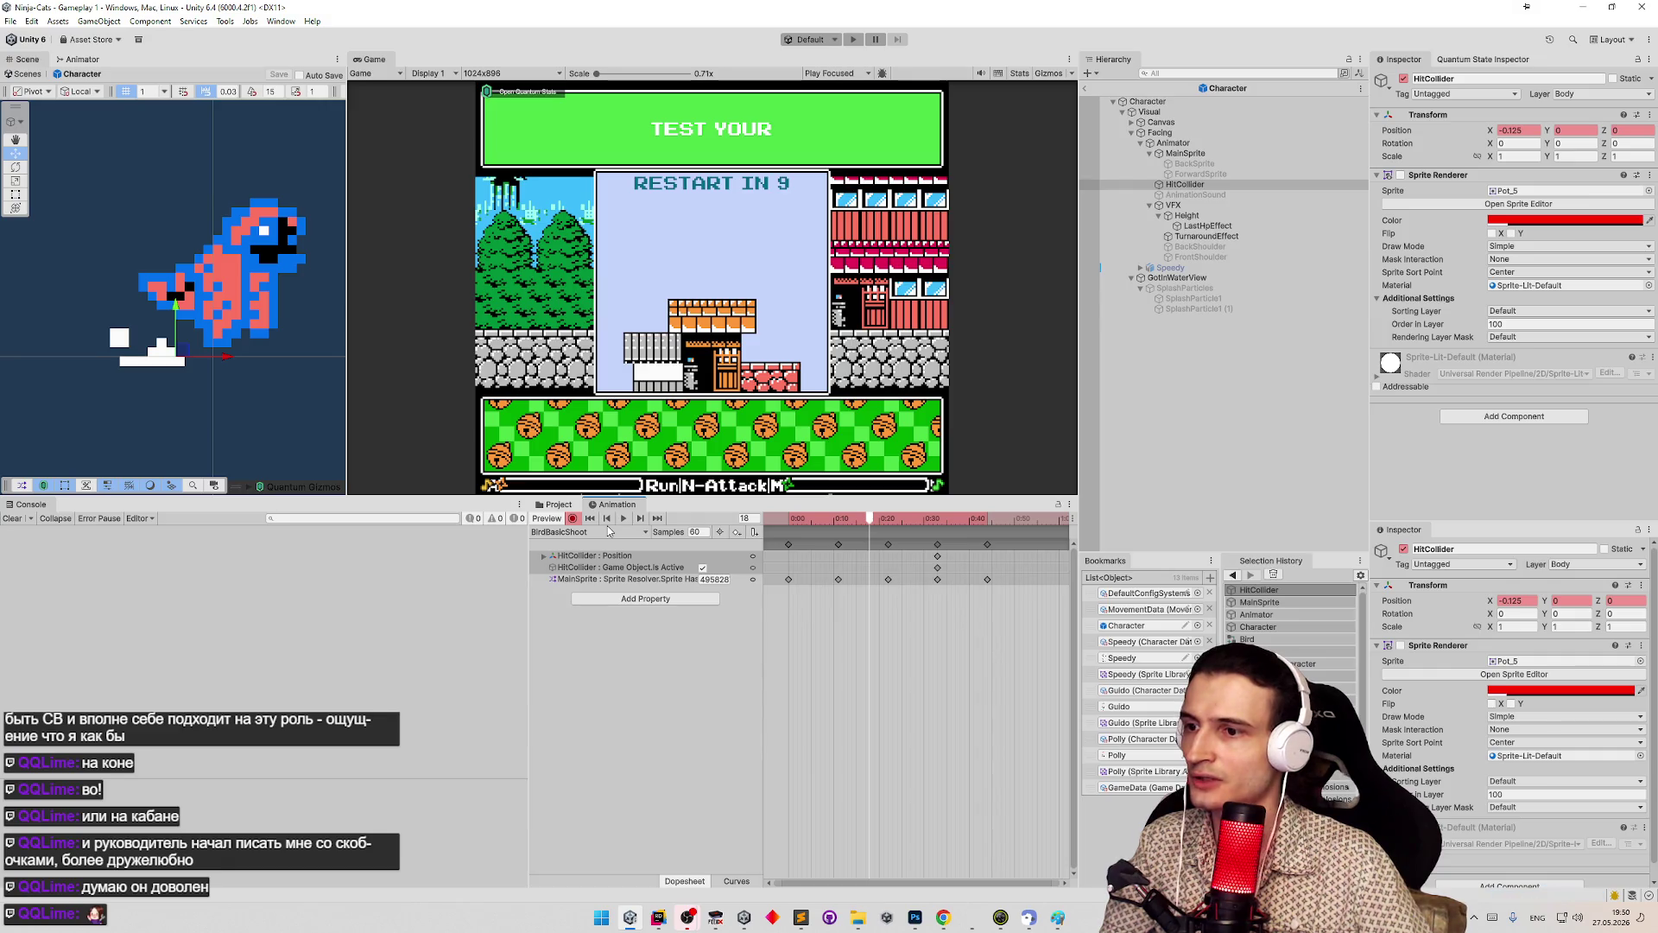
# - Bake the Bird Character Data asset and dismiss the prefab-mode warning
pyautogui.click(573, 518)
pyautogui.click(557, 504)
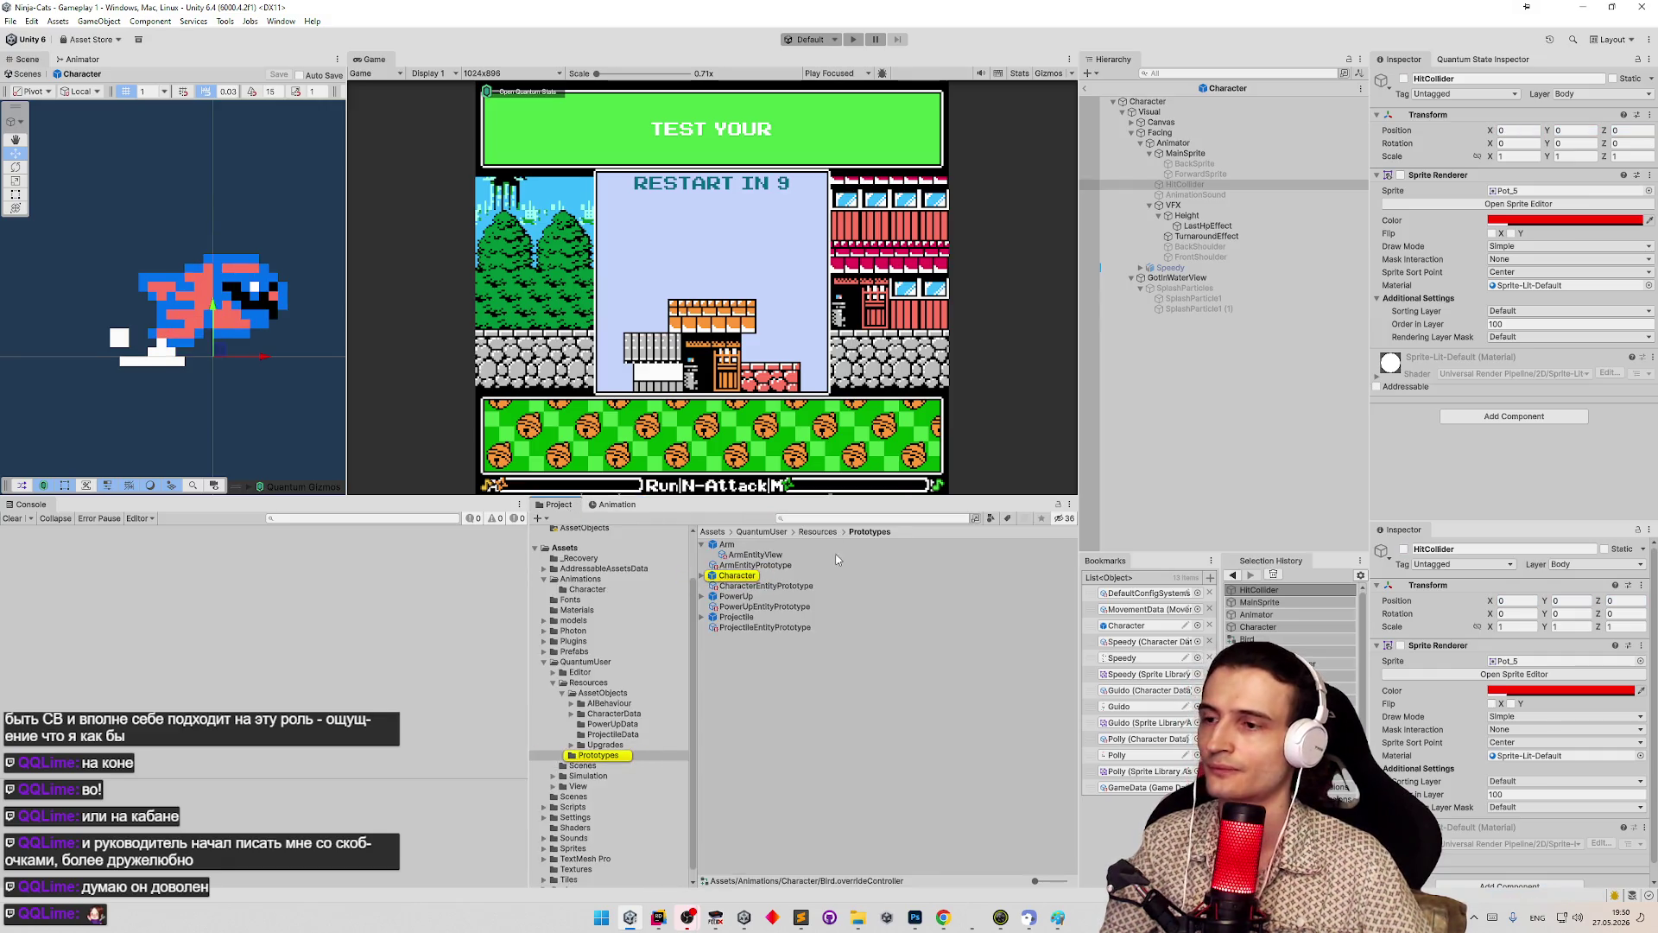
pyautogui.write('bid')
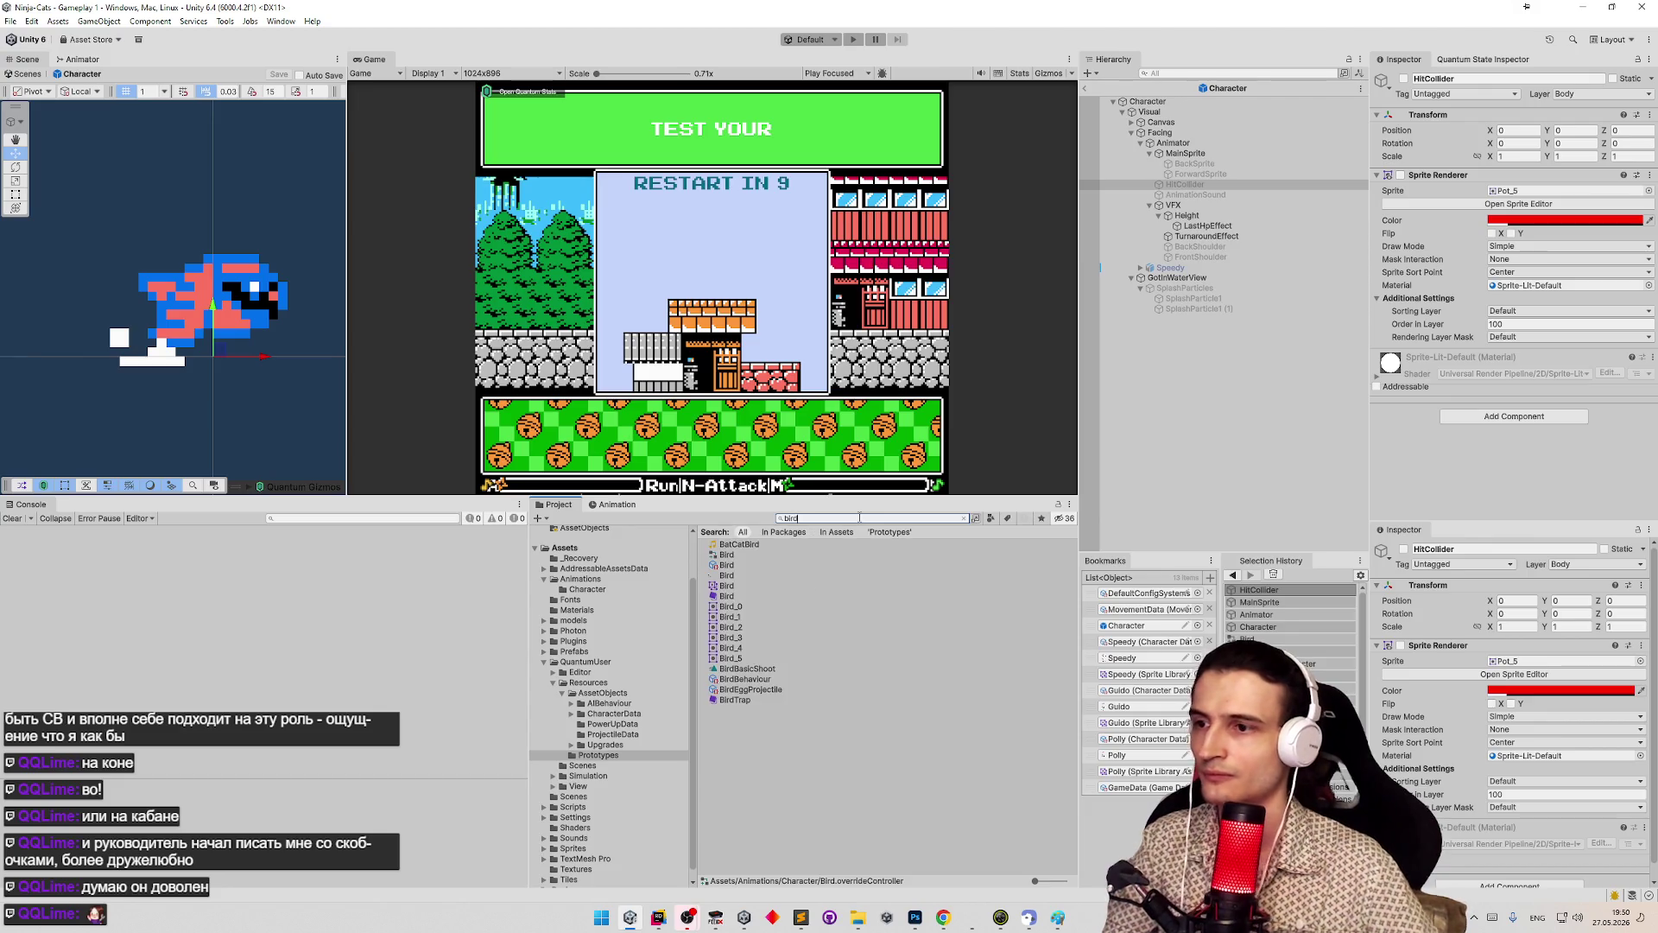
pyautogui.click(730, 566)
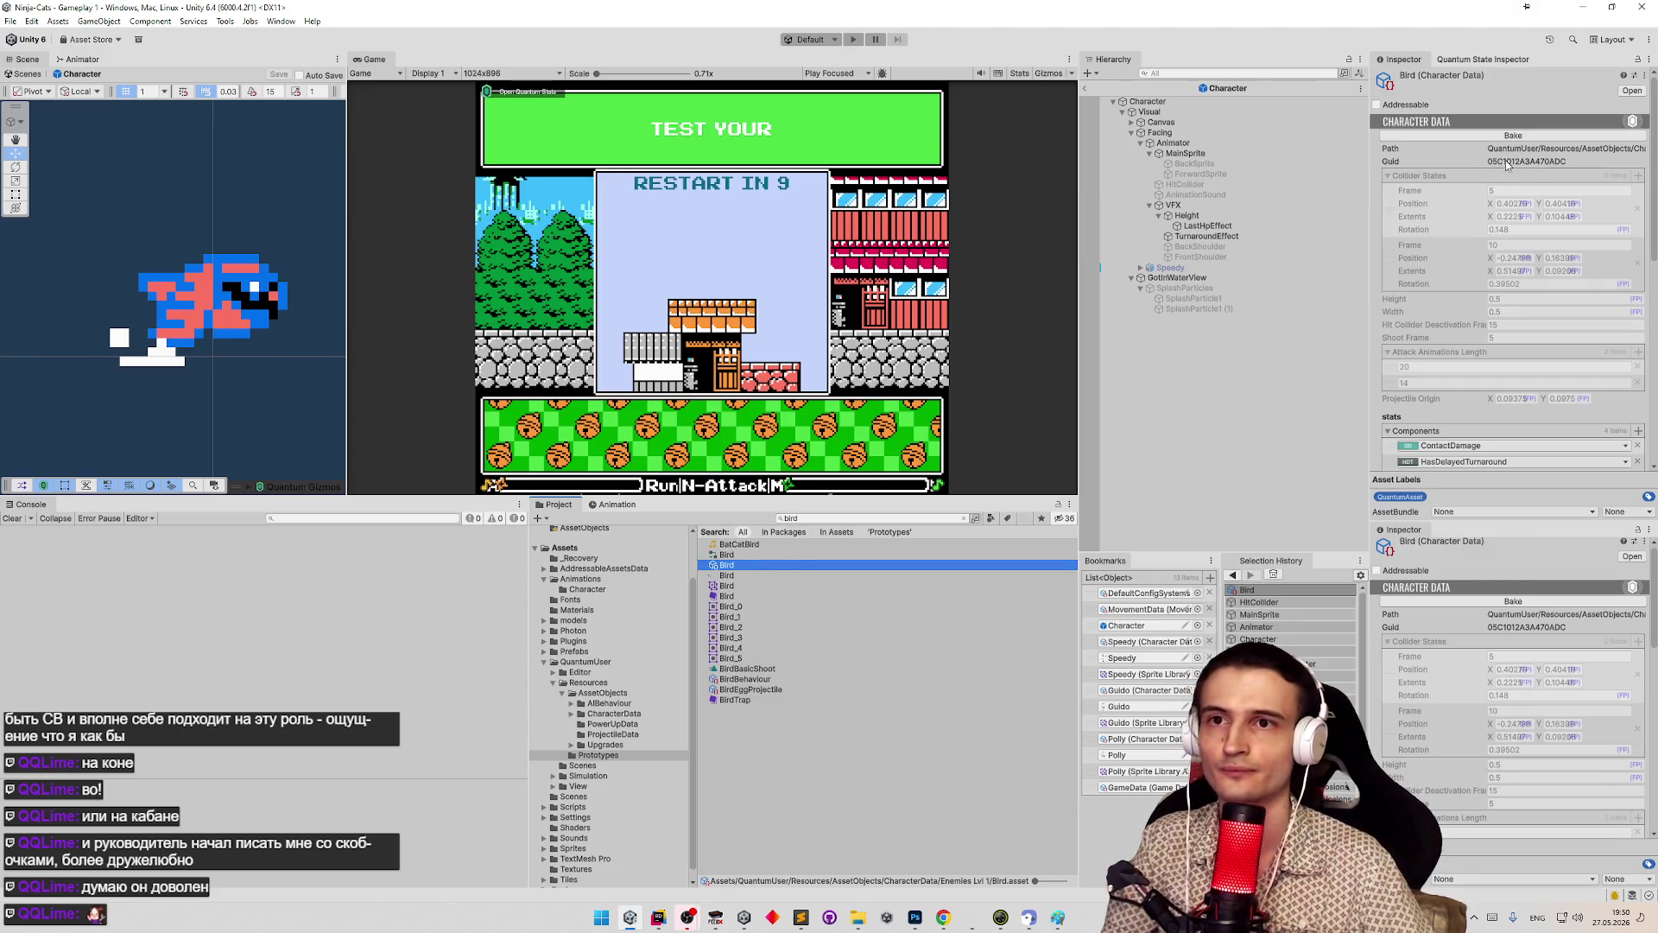
pyautogui.click(1531, 136)
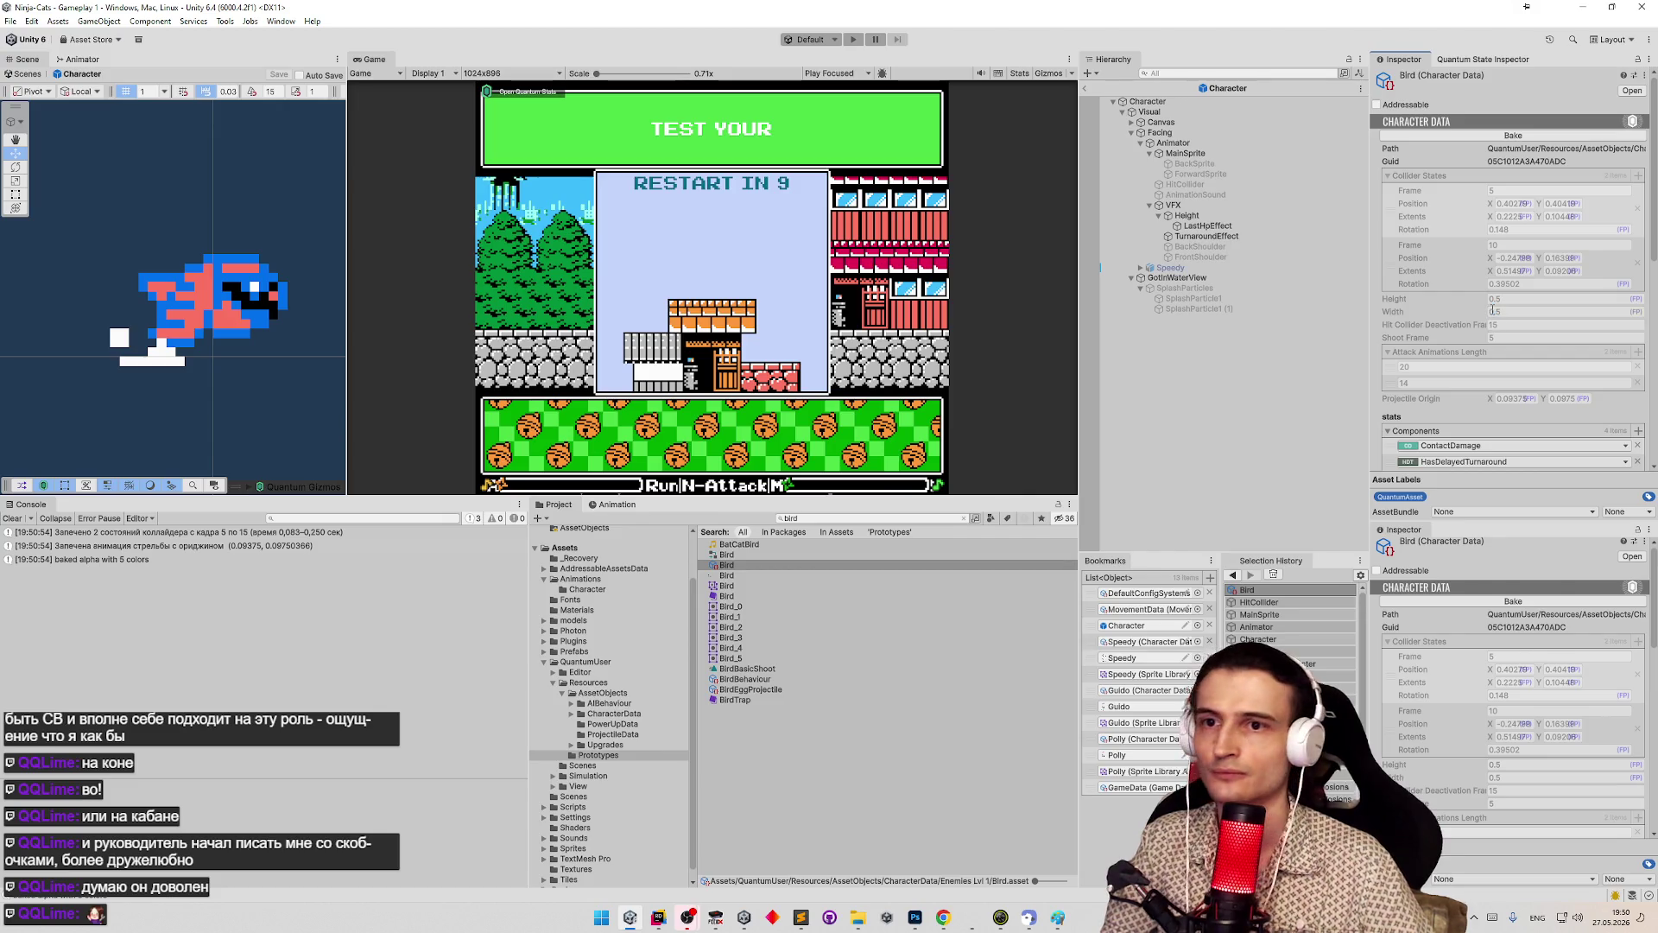
pyautogui.scroll(-10, 1492, 311)
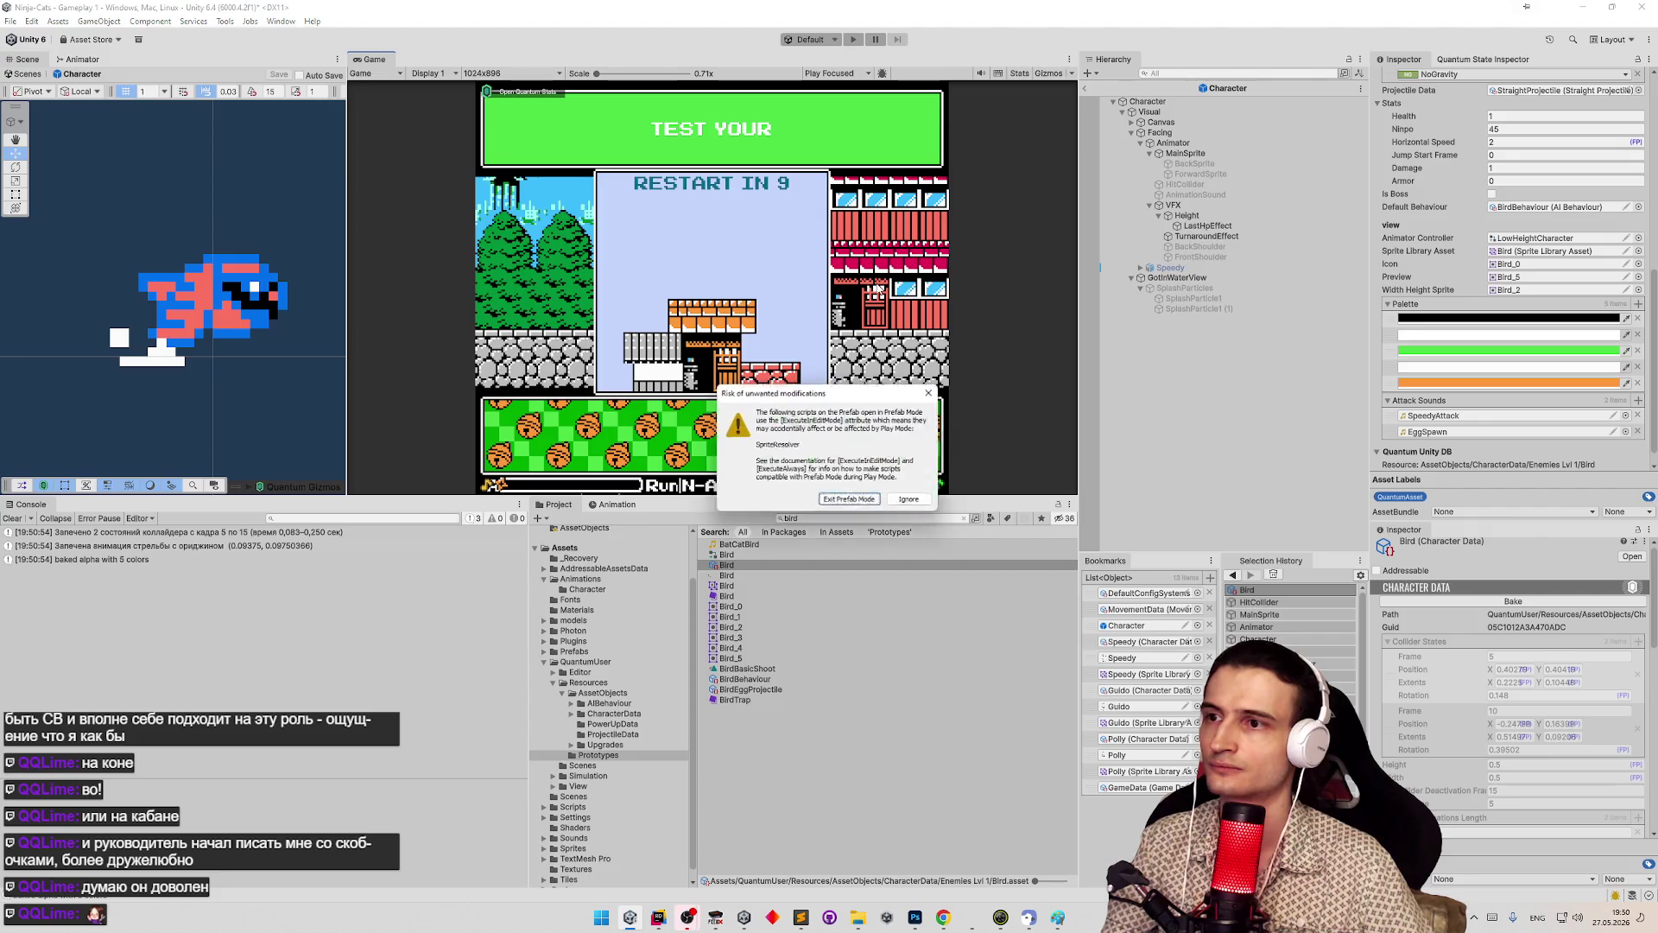
pyautogui.click(871, 509)
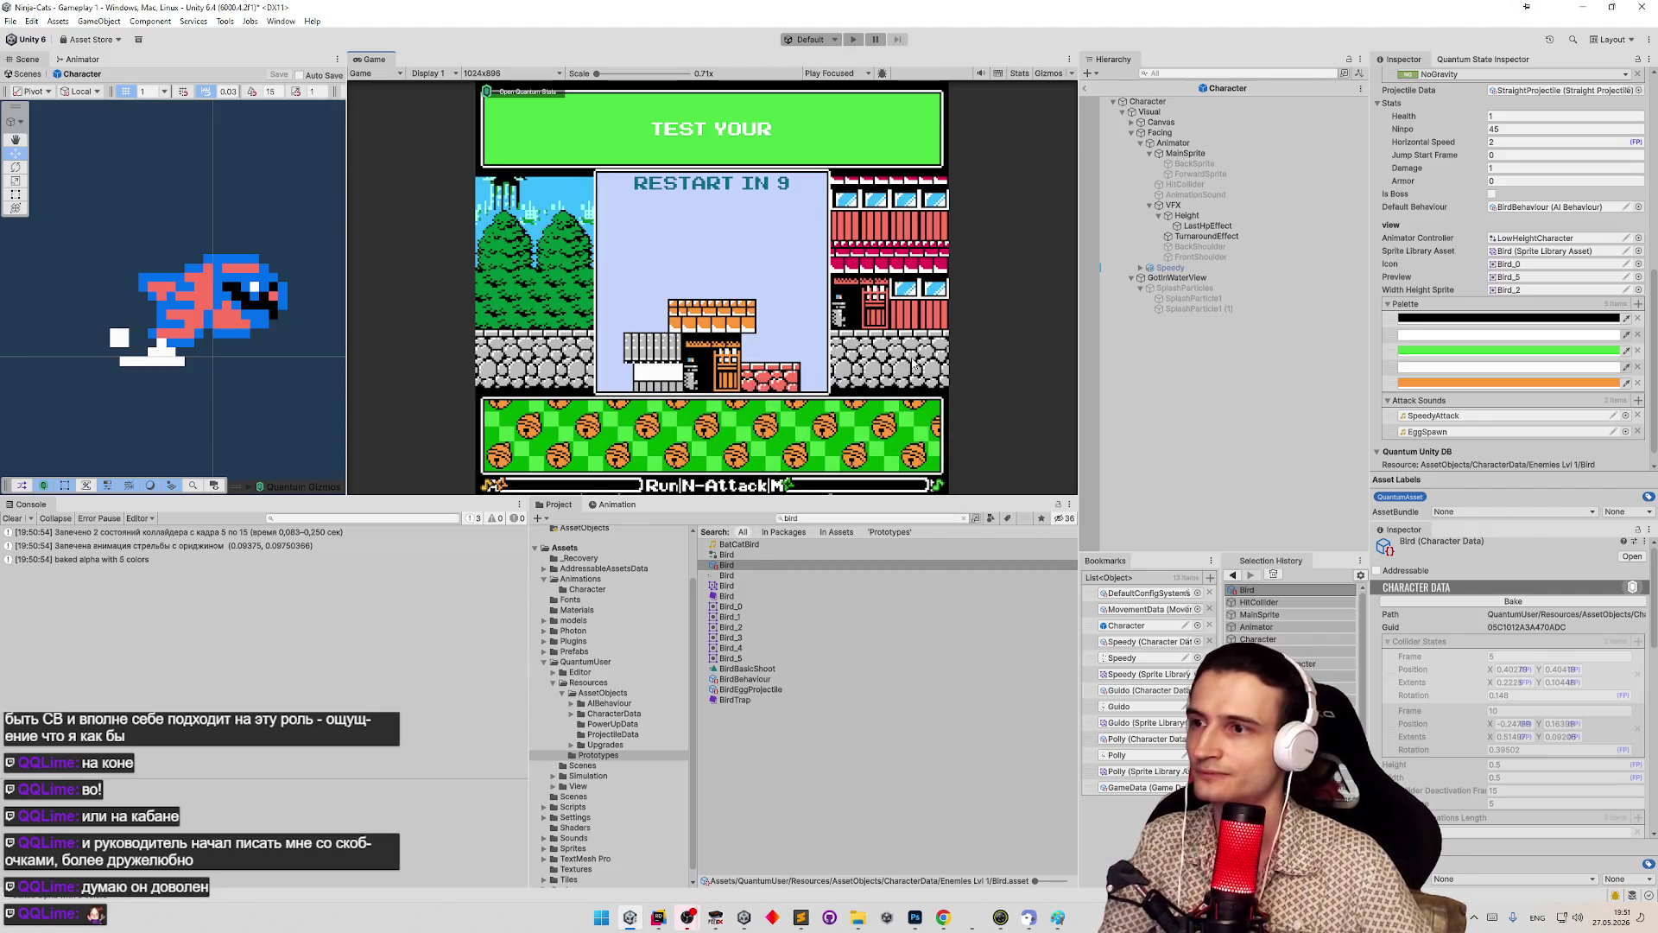
# - Run a play-test of the Gameplay 1 boss level with the bird, then stop it
pyautogui.hotkey('ctrl', 'p')
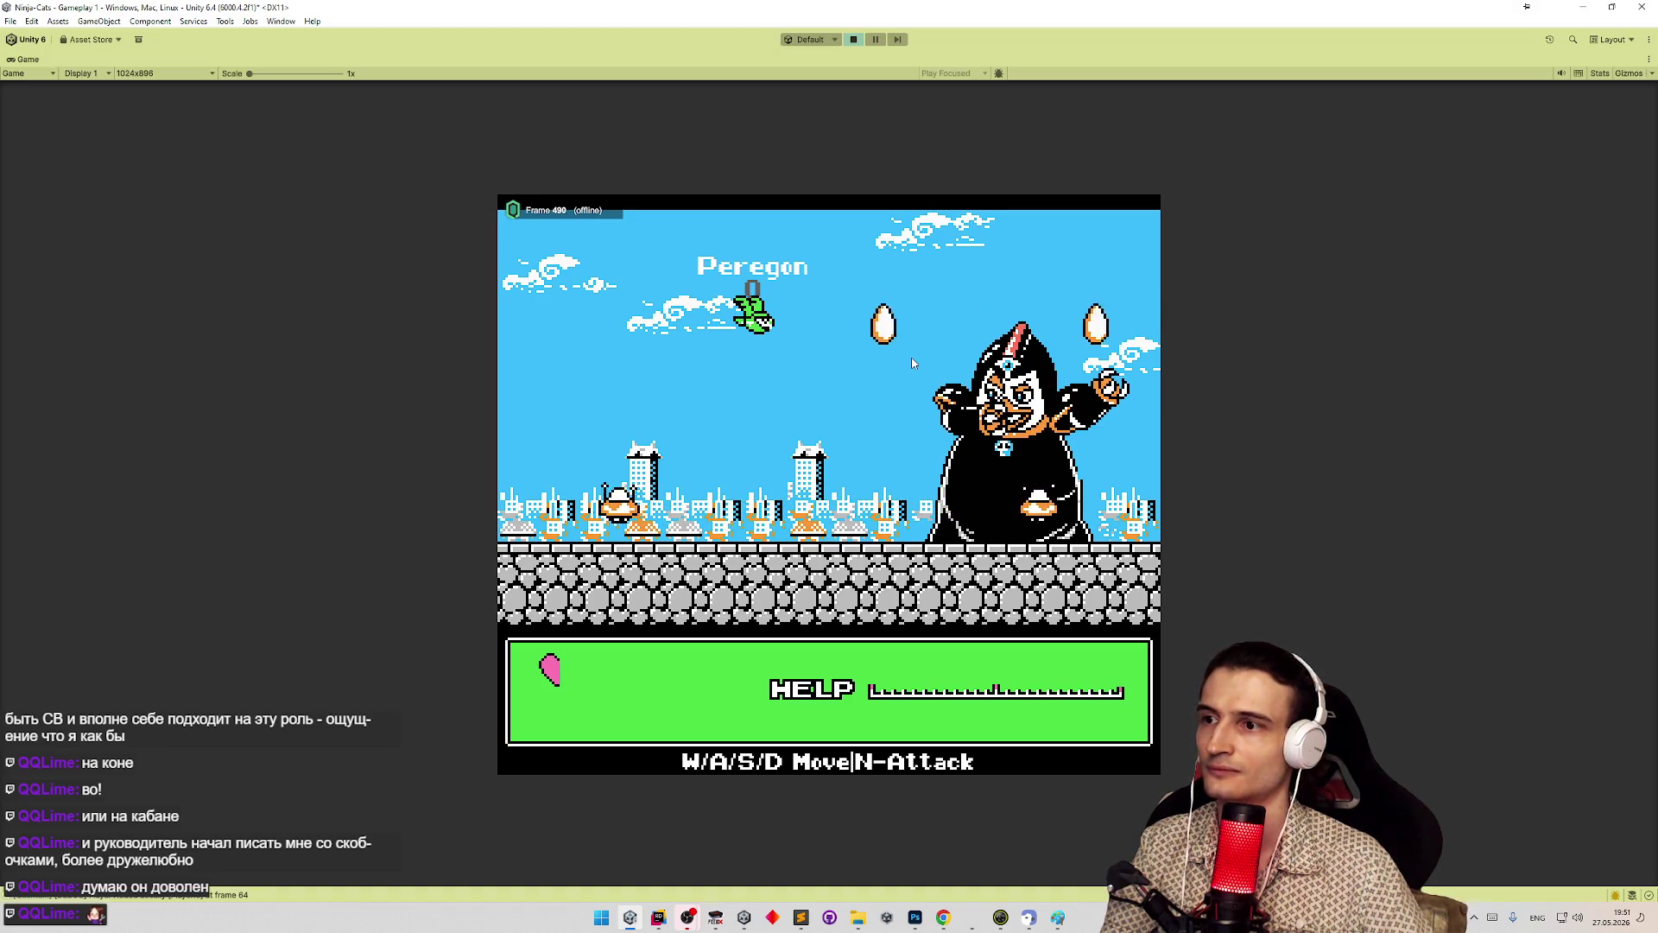
pyautogui.hotkey('ctrl', 'p')
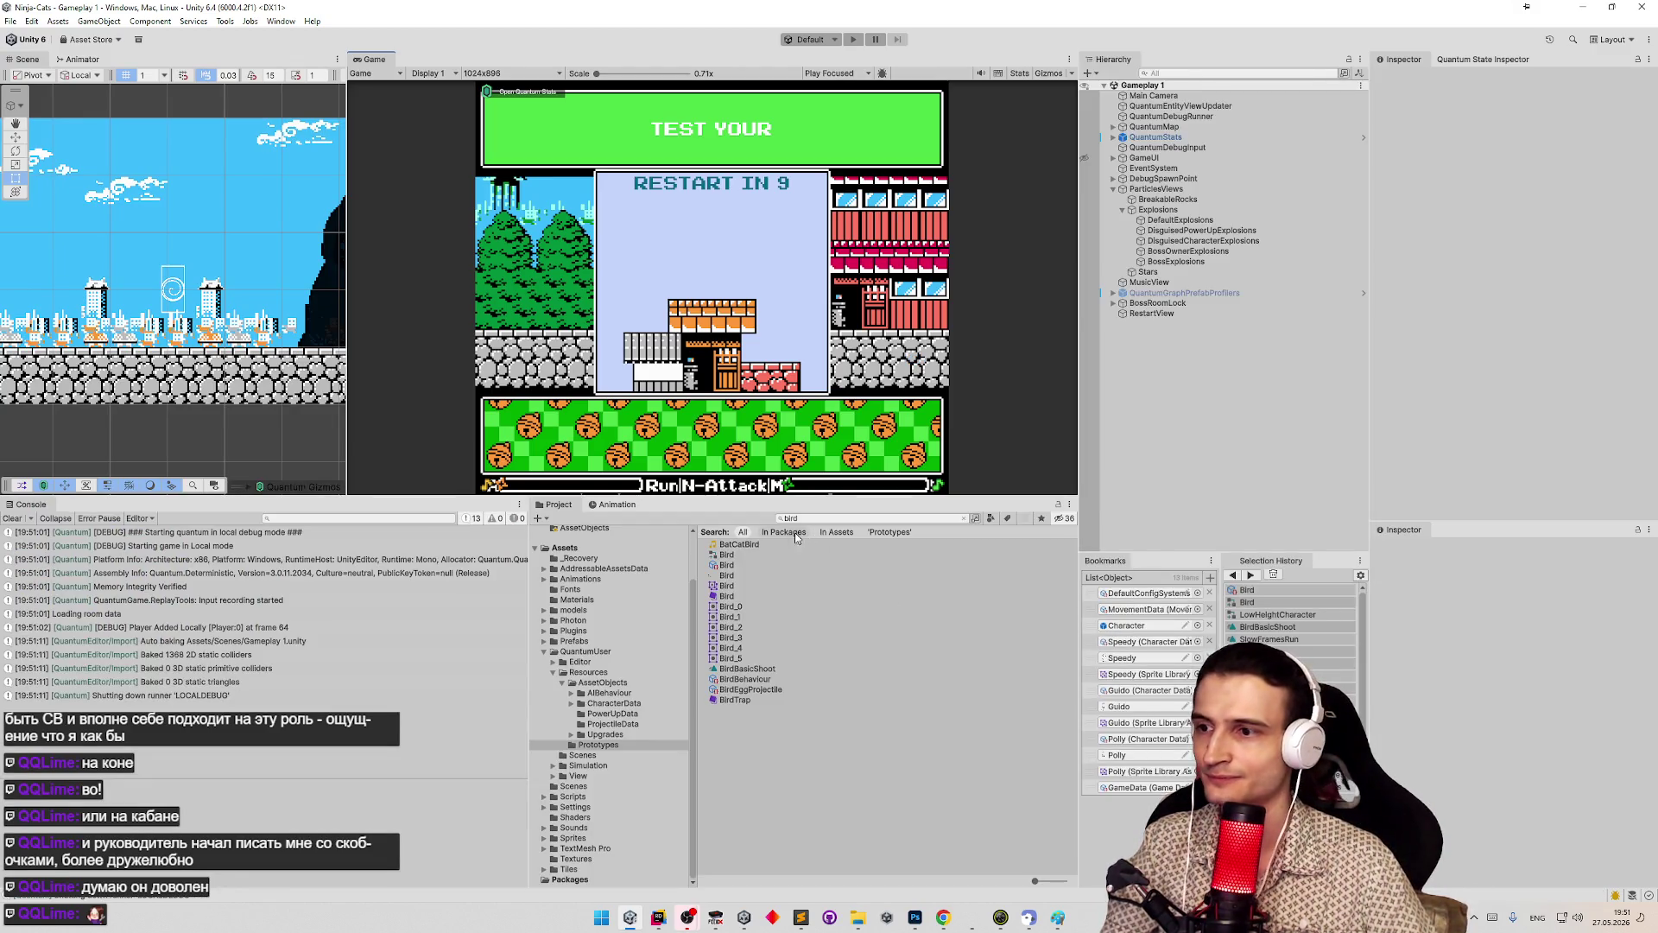
# - Set the Bird's Projectile Data to BirdEggProjectile and launch Play mode
pyautogui.click(727, 565)
pyautogui.scroll(-5, 1547, 343)
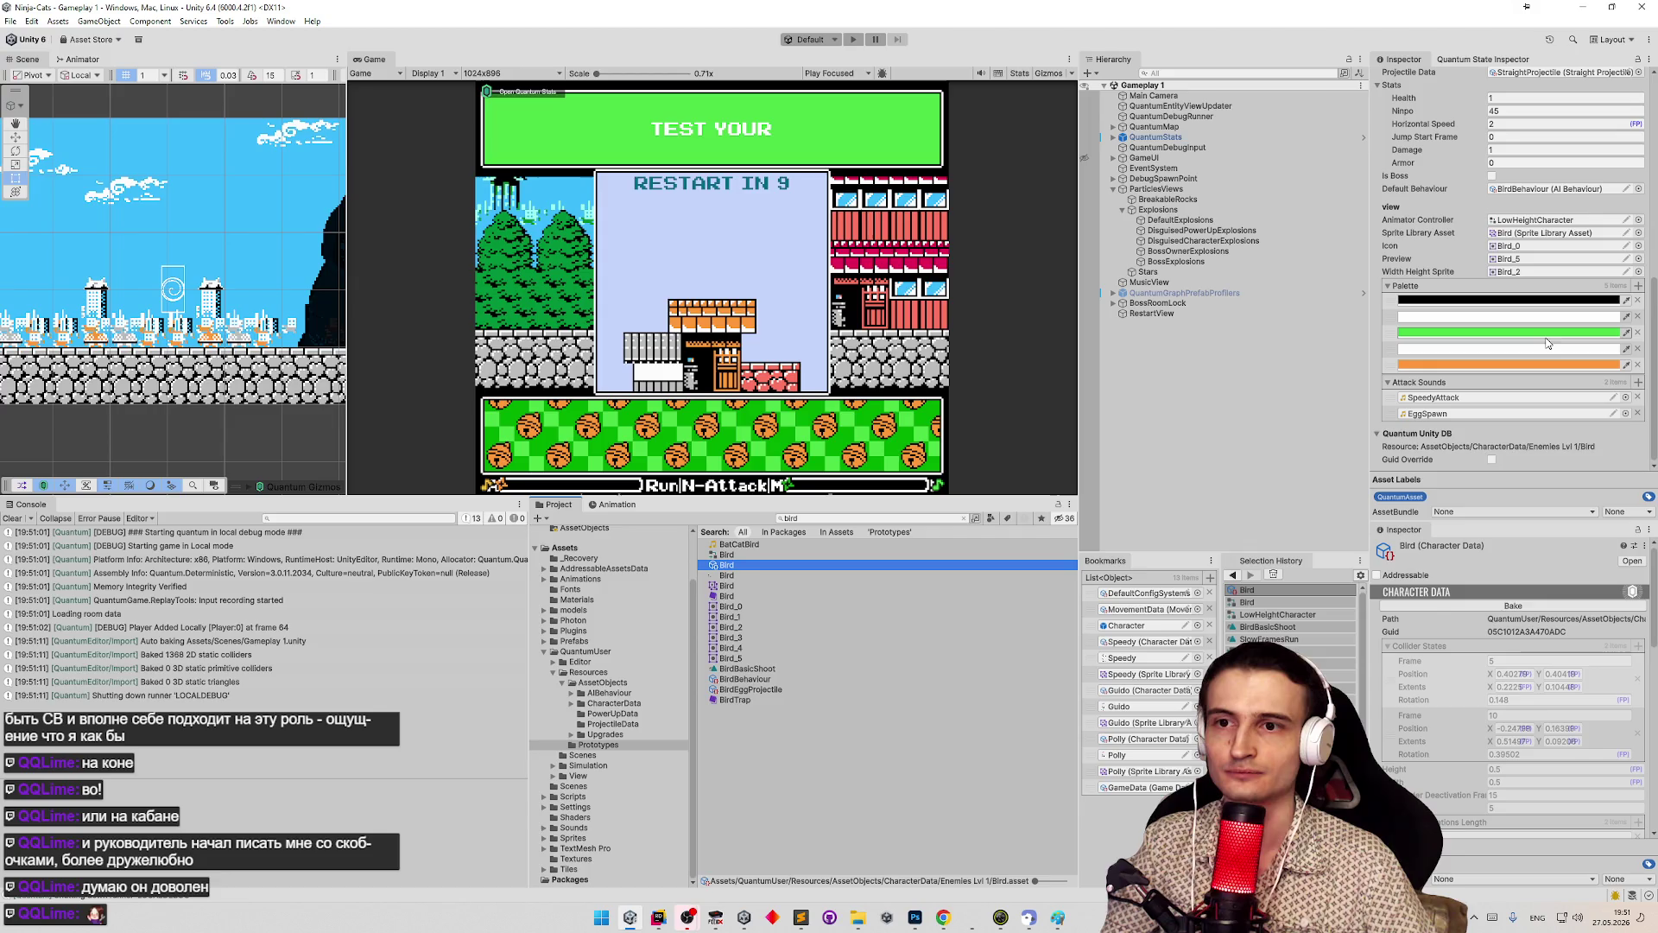
pyautogui.scroll(3, 1518, 363)
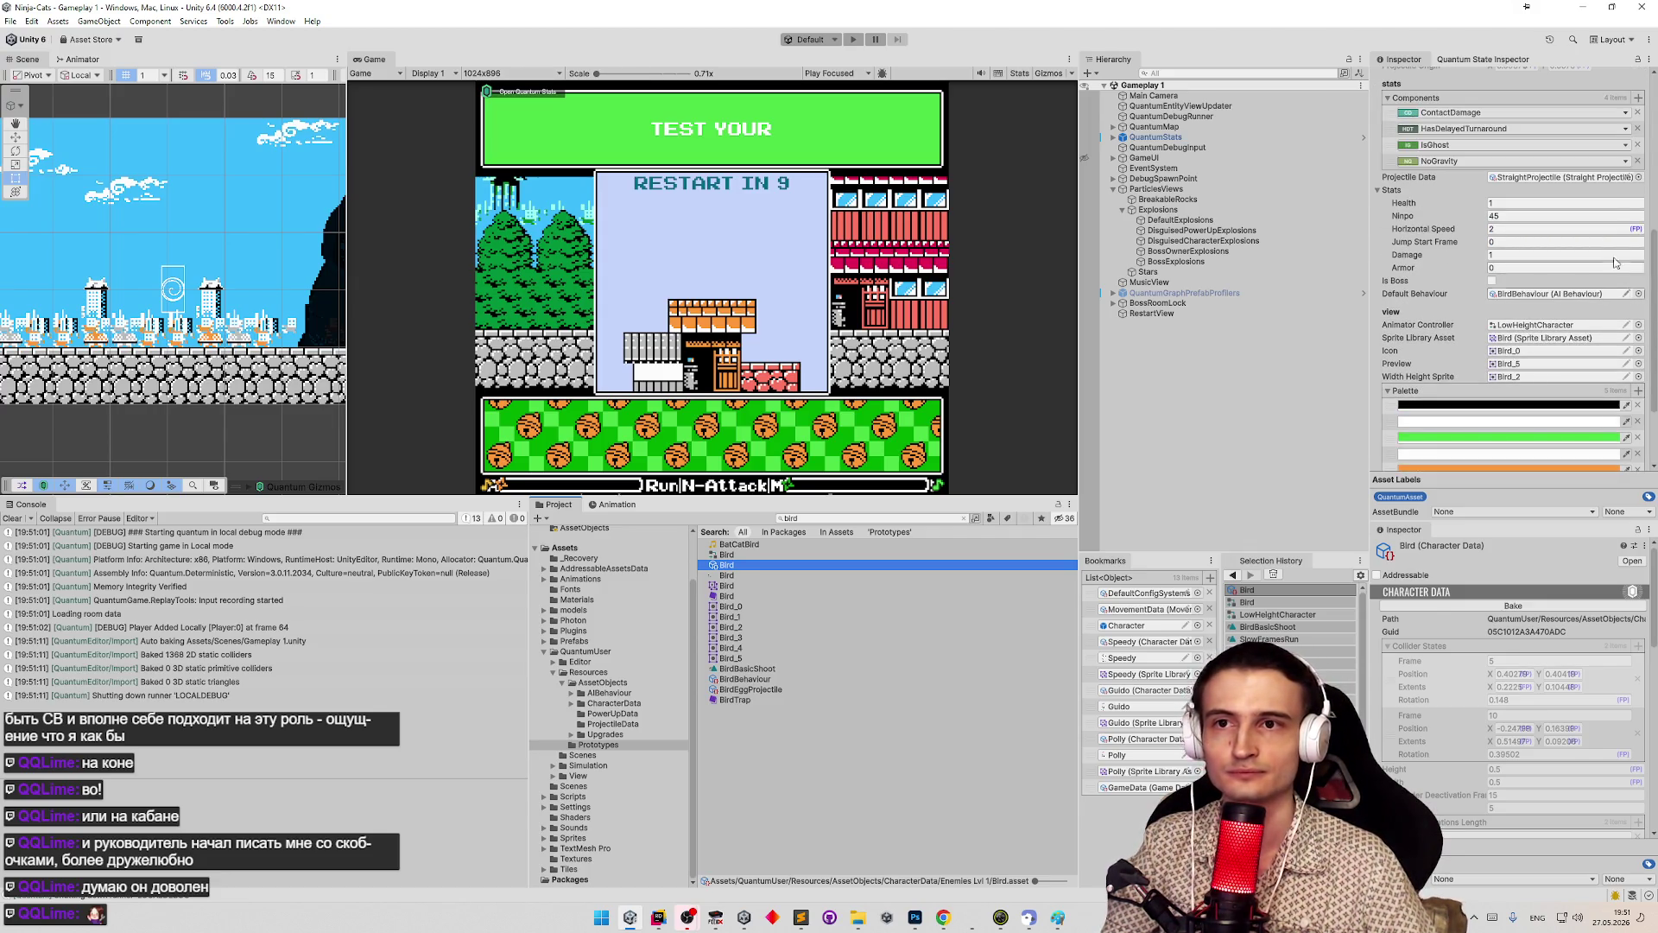
pyautogui.click(1639, 177)
pyautogui.write('bird')
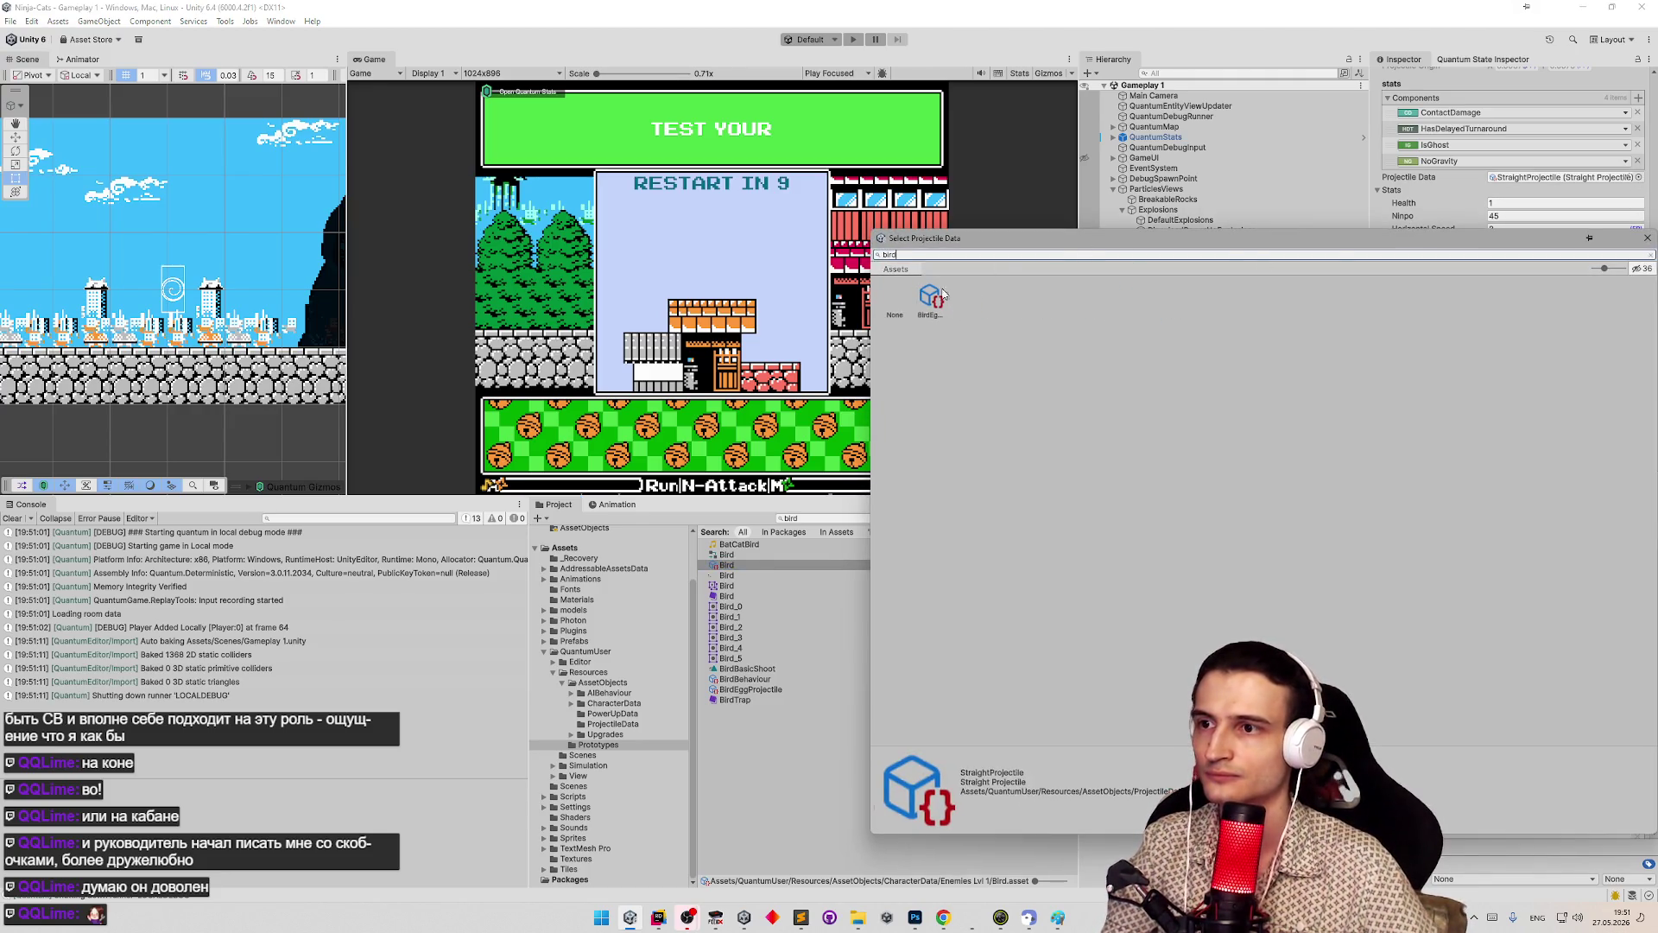
pyautogui.doubleClick(933, 298)
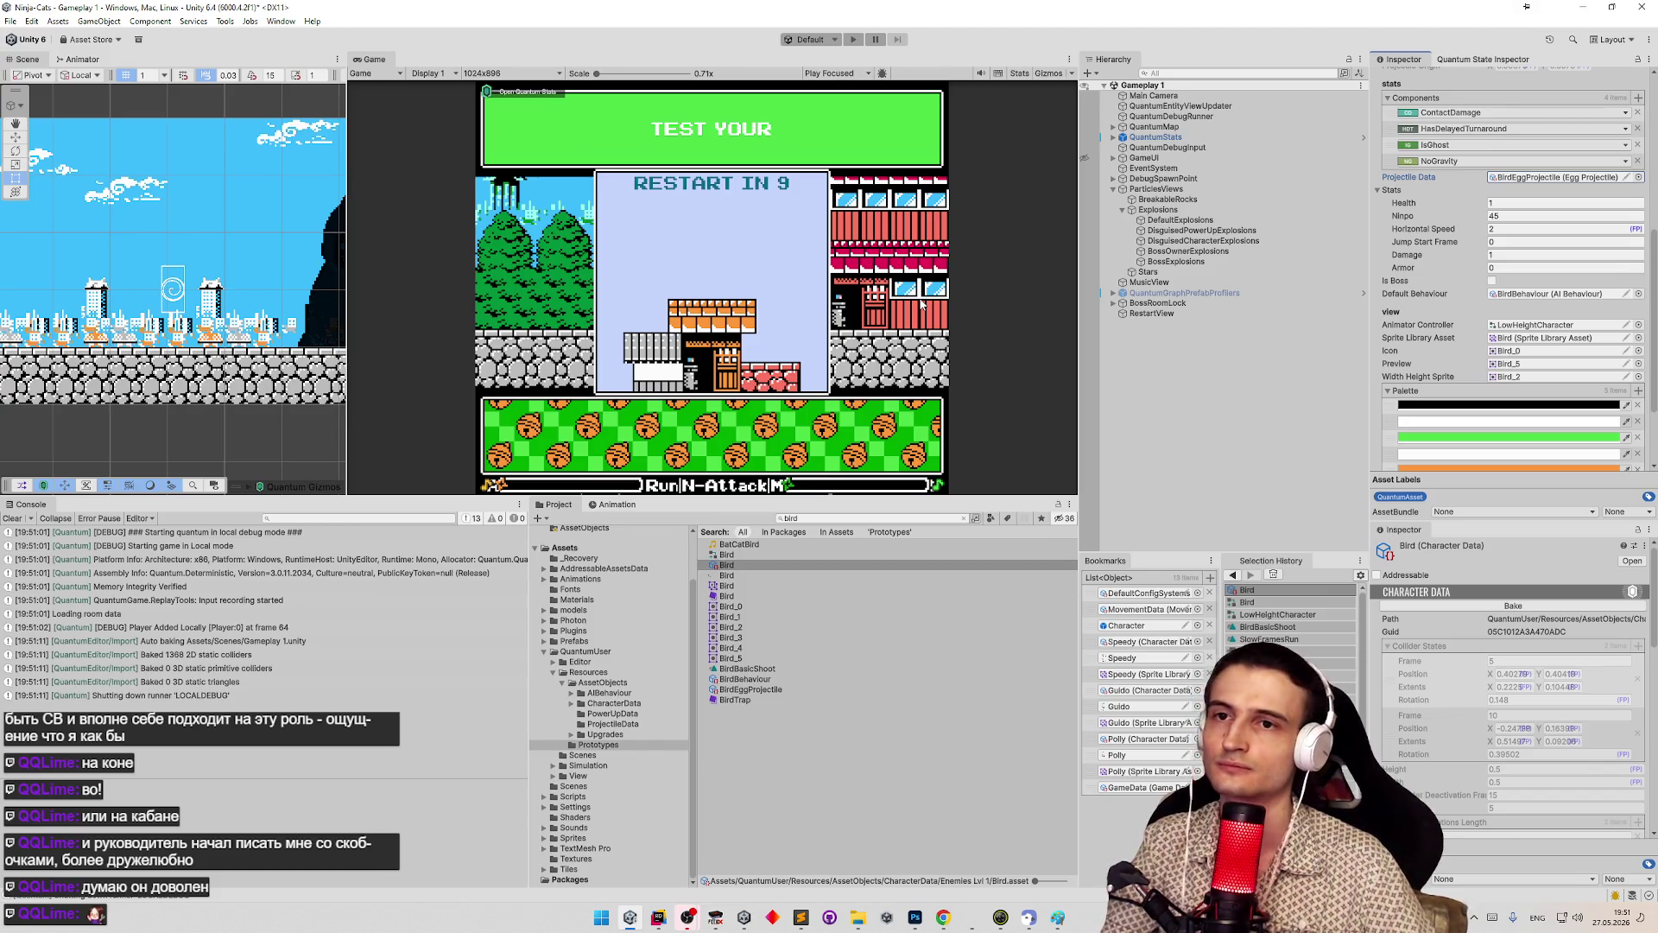
pyautogui.hotkey('ctrl', 'p')
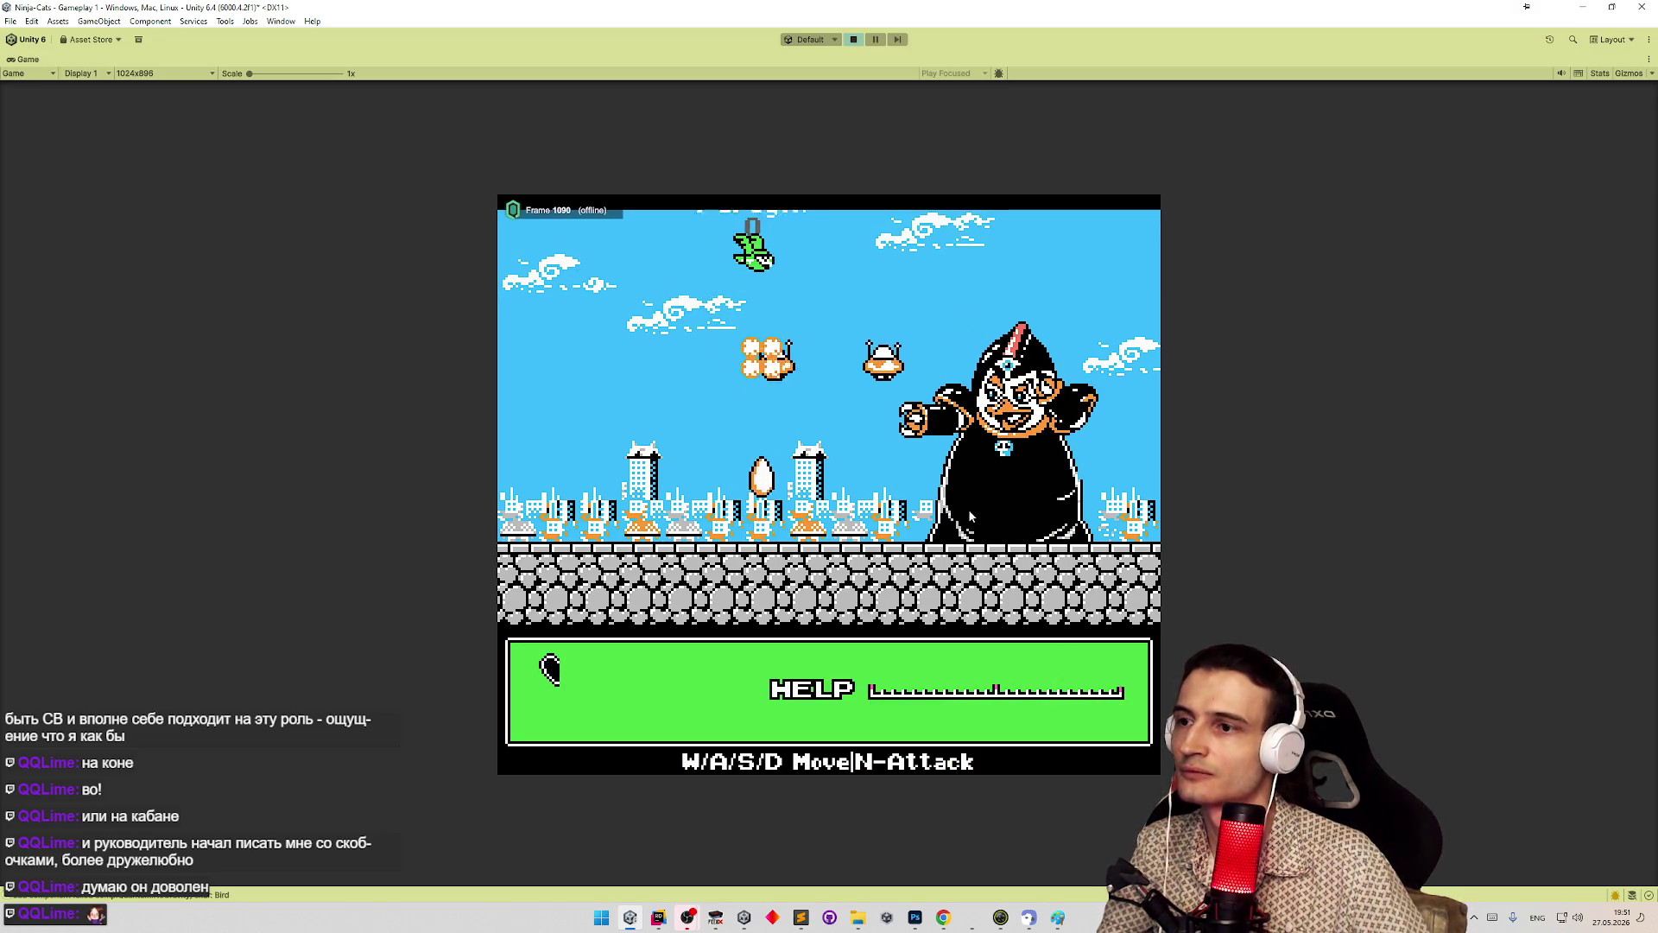
# - Stop the boss-fight play-test after the bird drops its eggs
pyautogui.hotkey('ctrl', 'p')
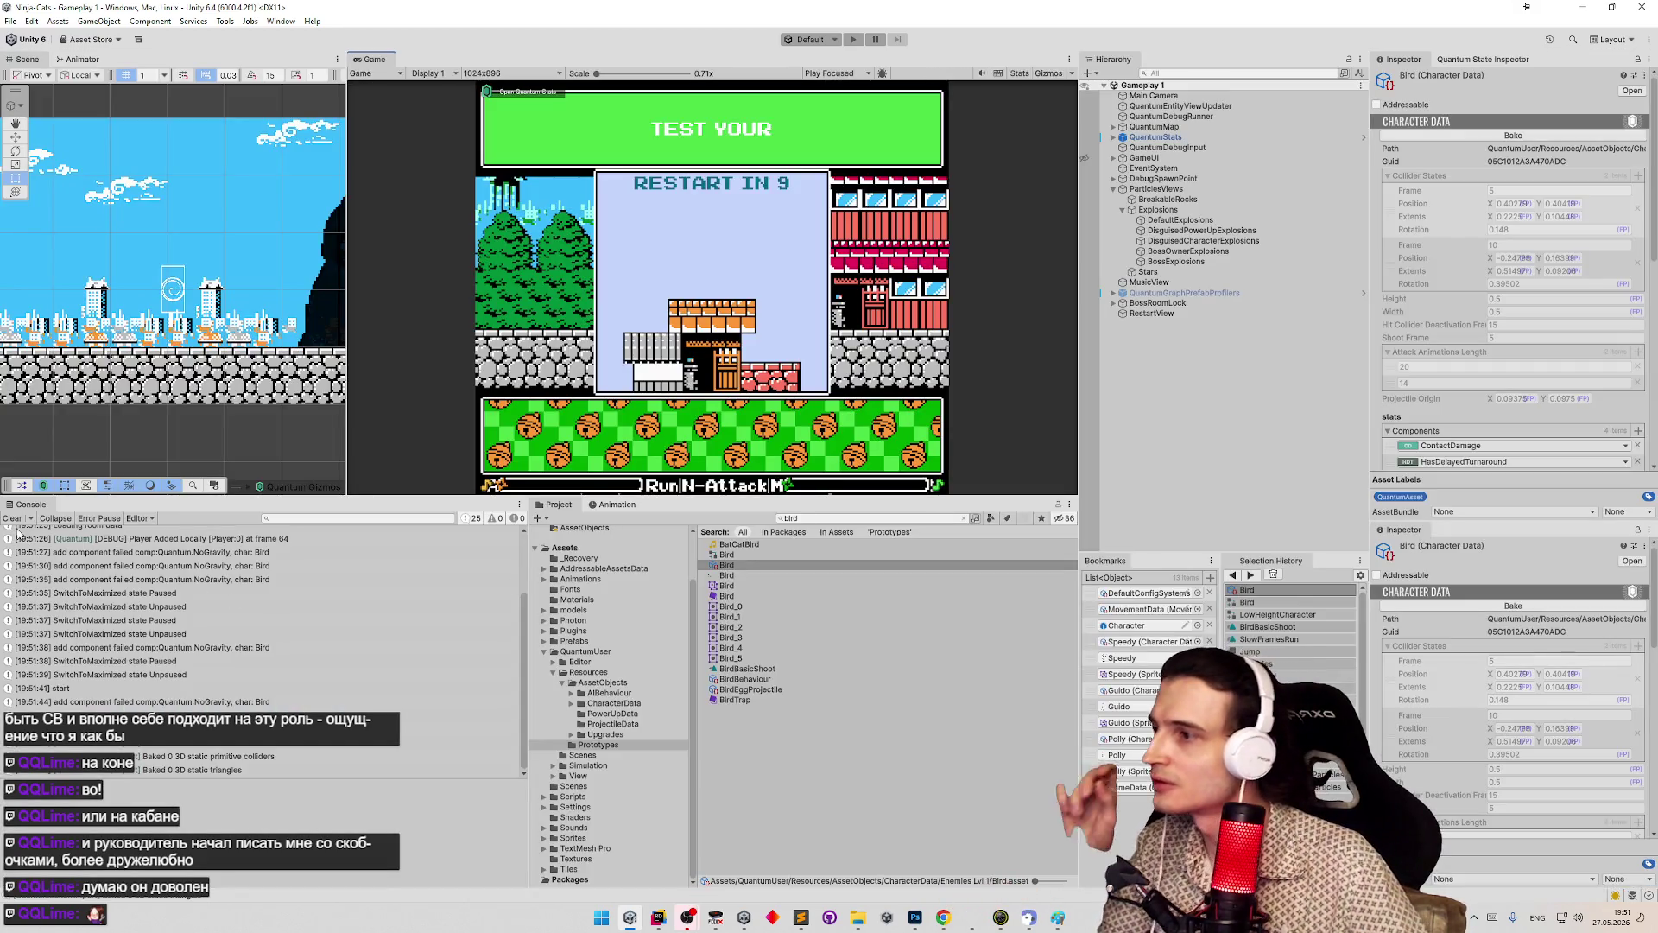
# - Clear the console, collapse Collider States, and open the Bird's Animator Controller picker
pyautogui.click(13, 519)
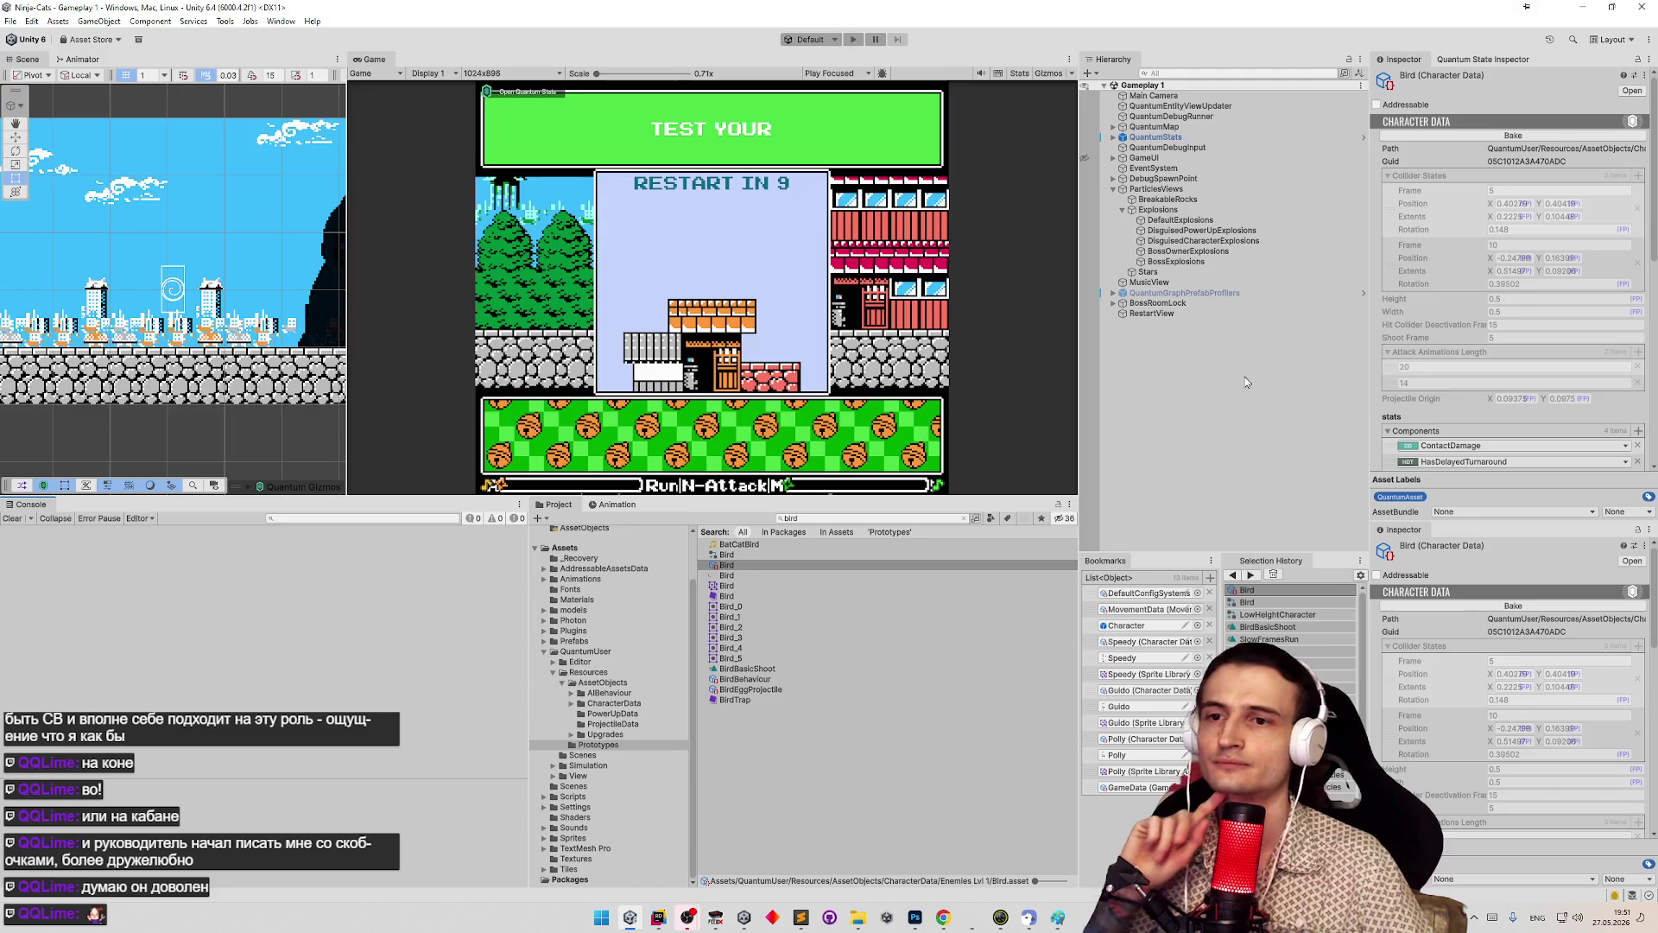
pyautogui.scroll(-3, 1497, 277)
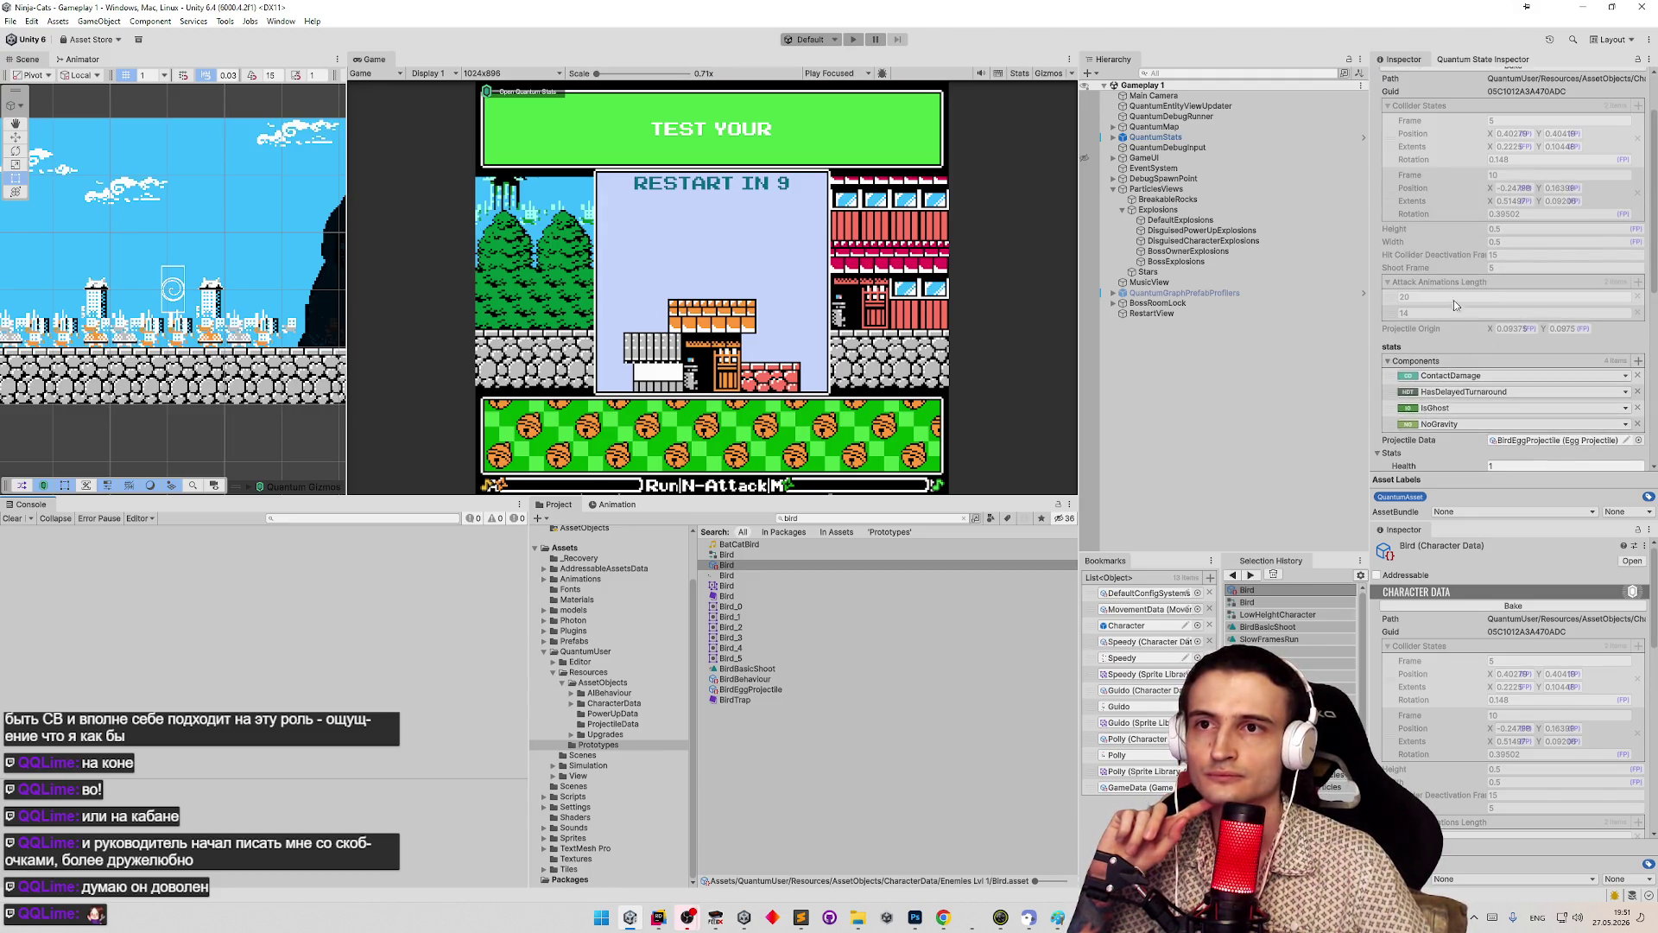
pyautogui.click(1391, 107)
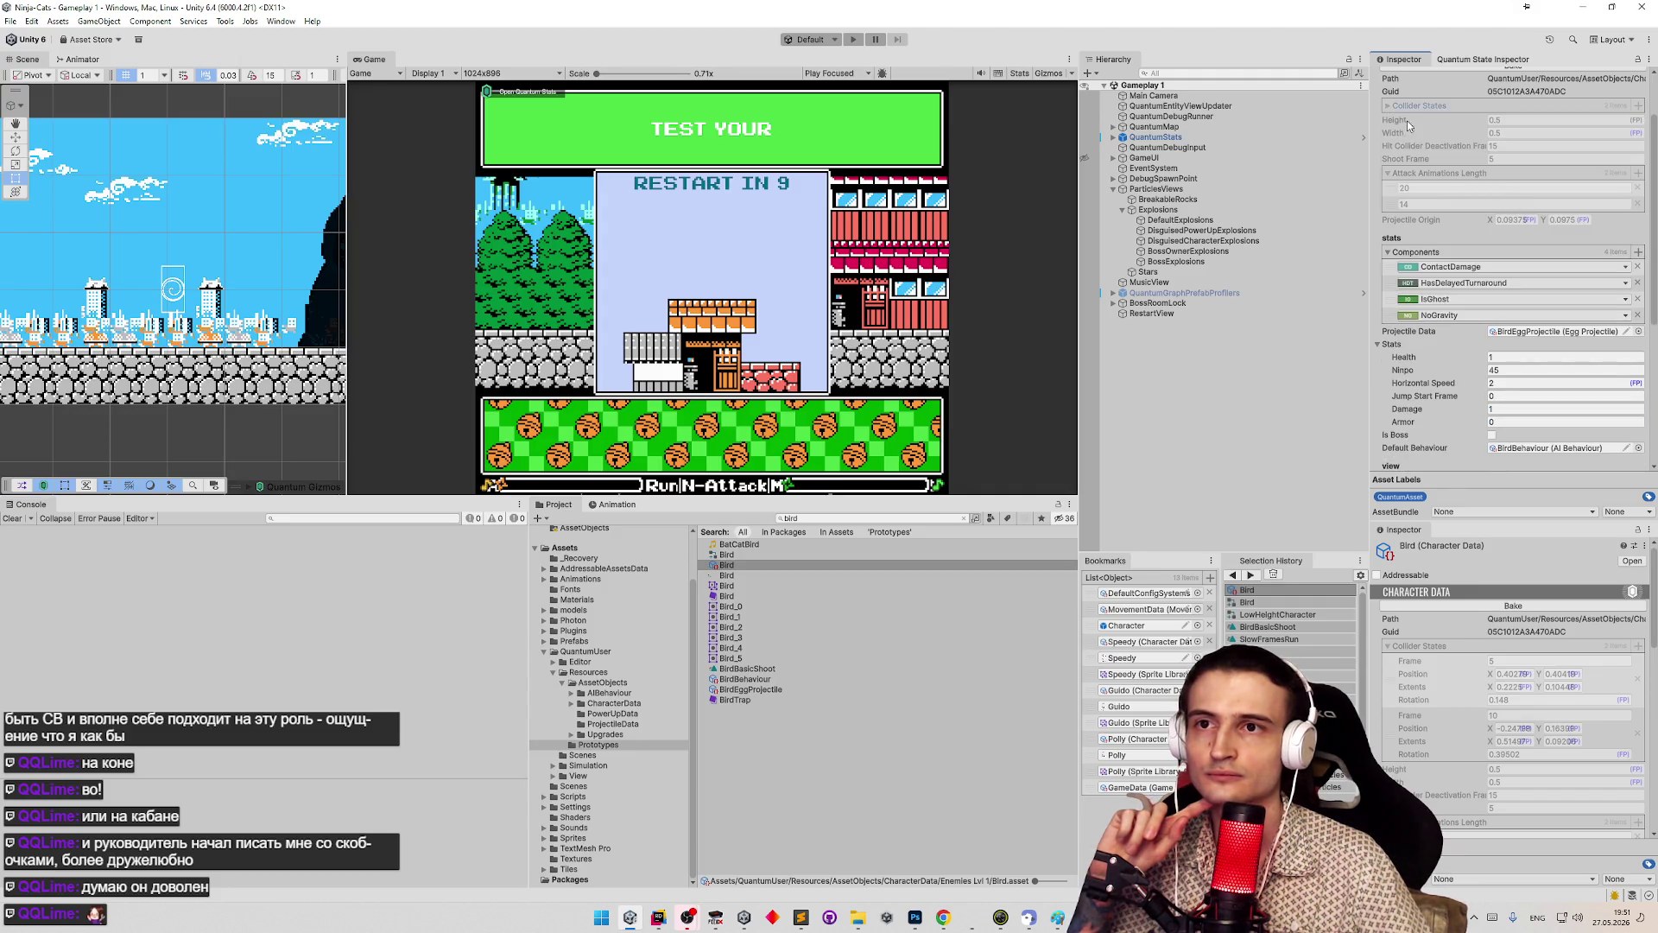
pyautogui.click(1390, 106)
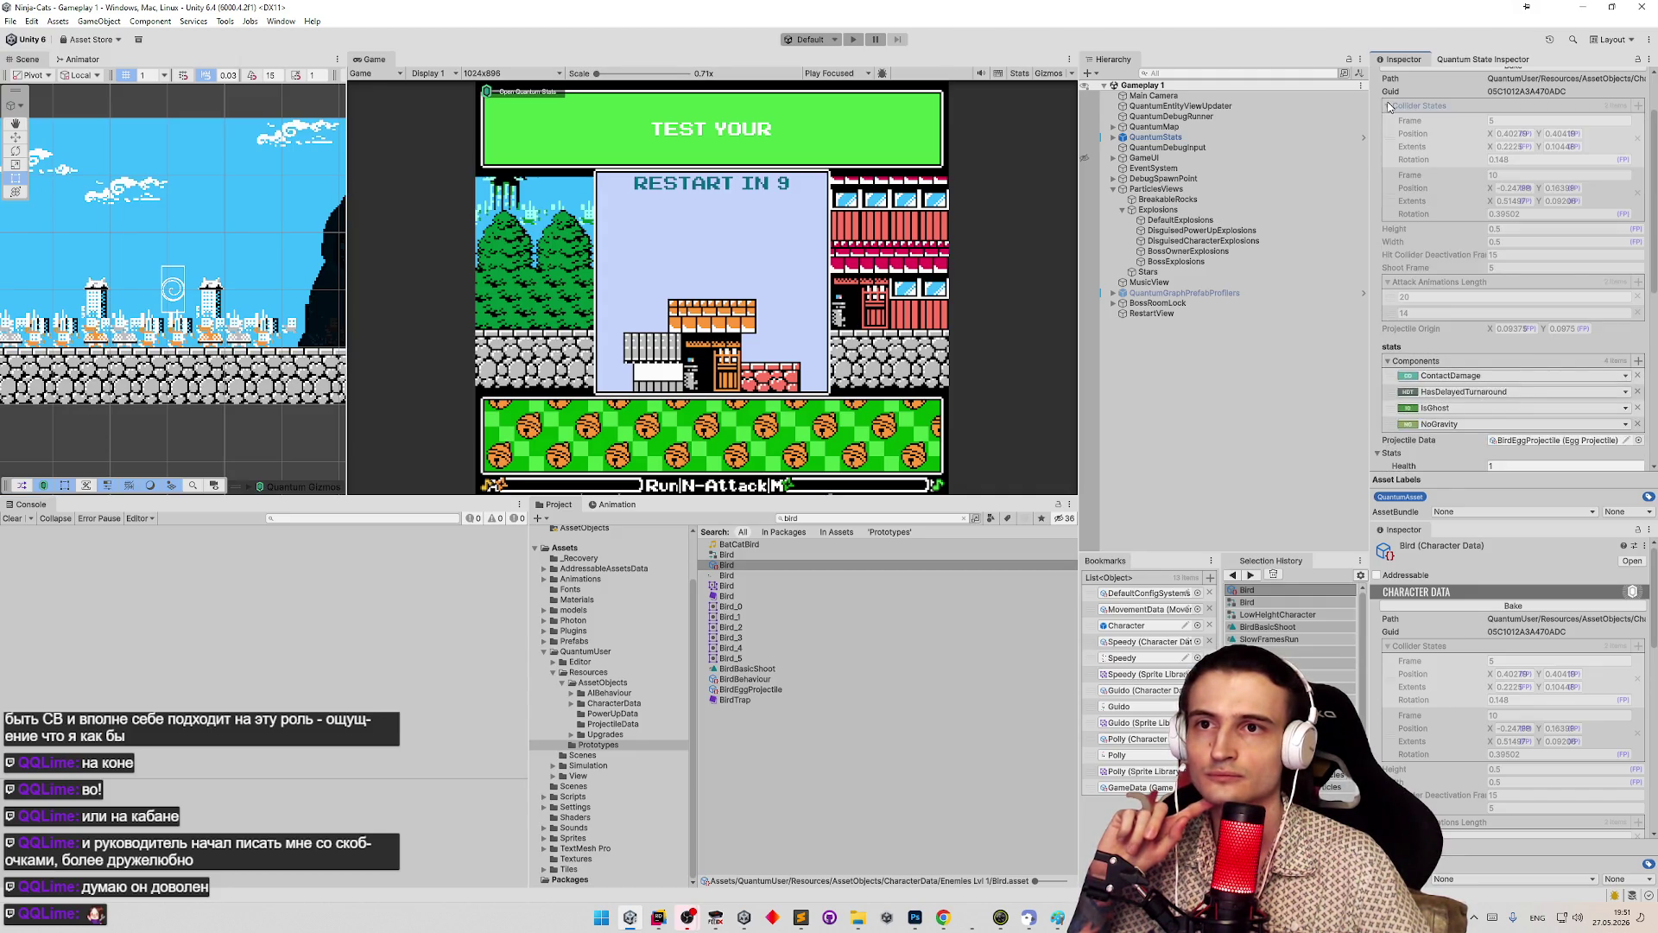
pyautogui.click(1390, 107)
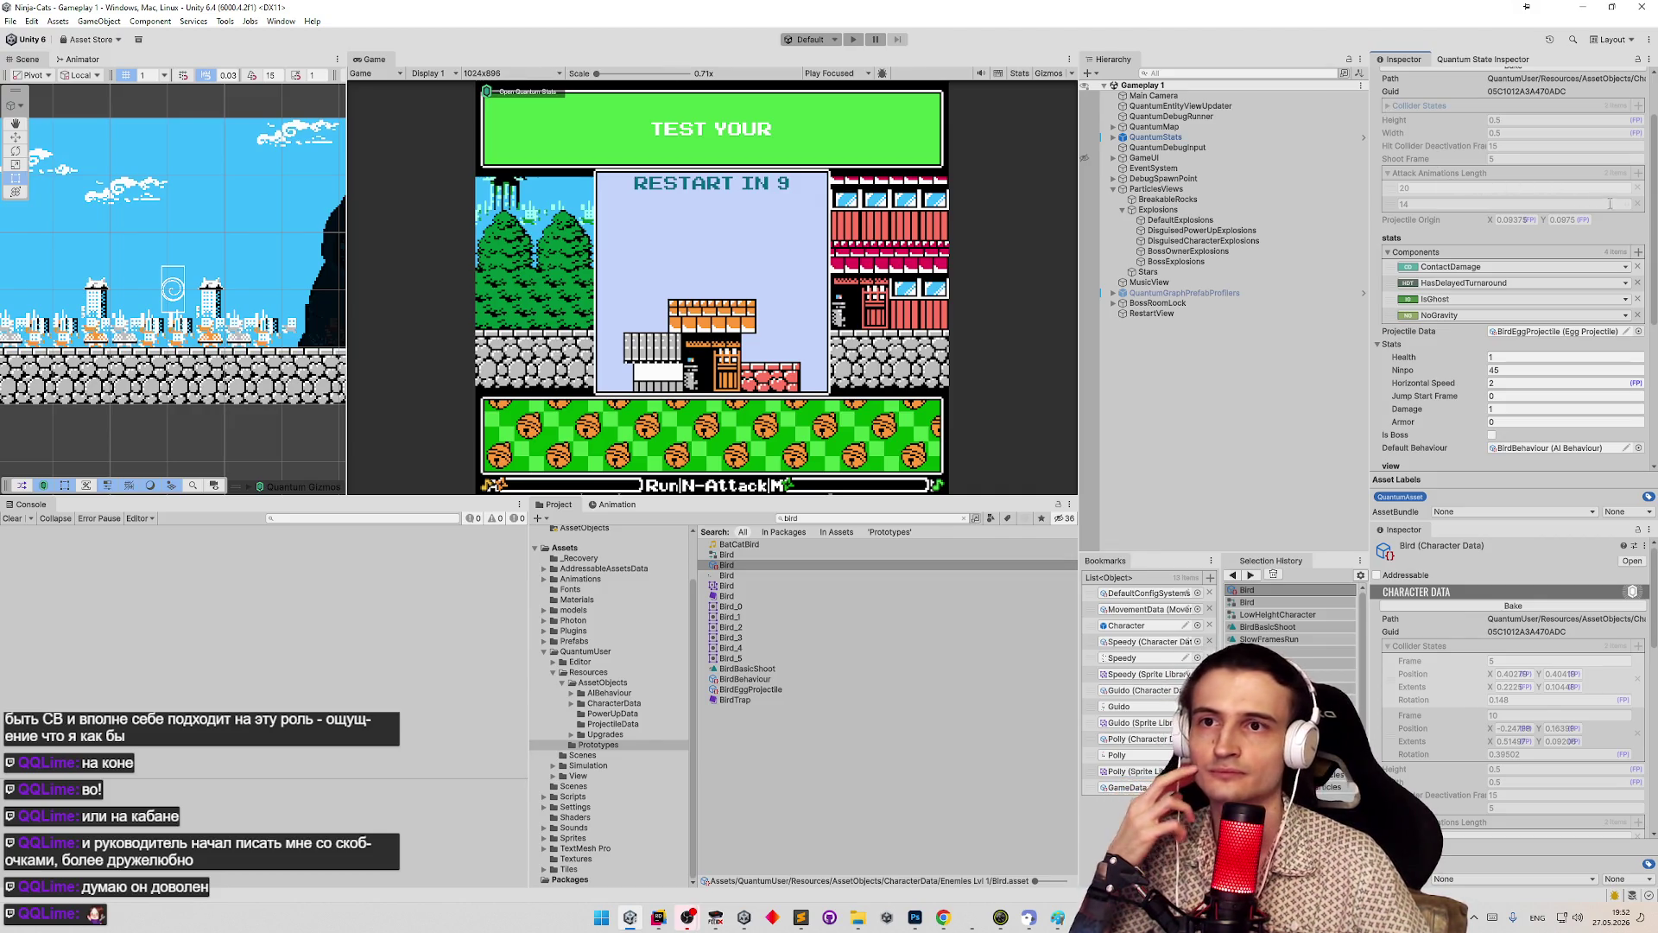
pyautogui.scroll(3, 1652, 186)
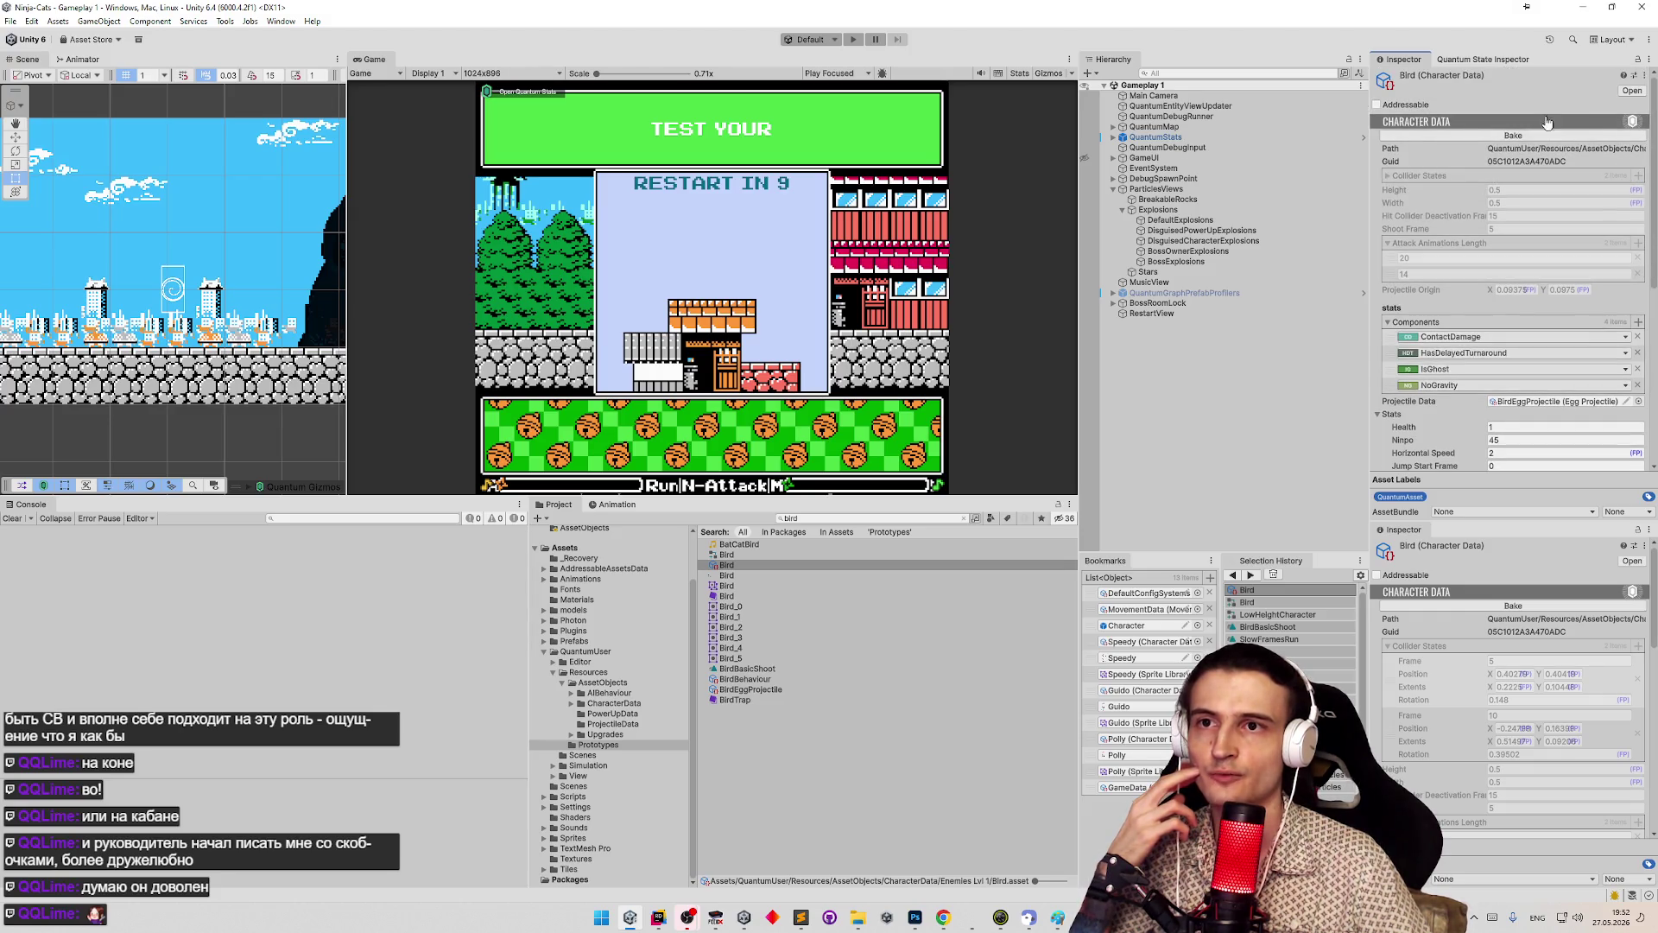
pyautogui.scroll(-4, 1526, 259)
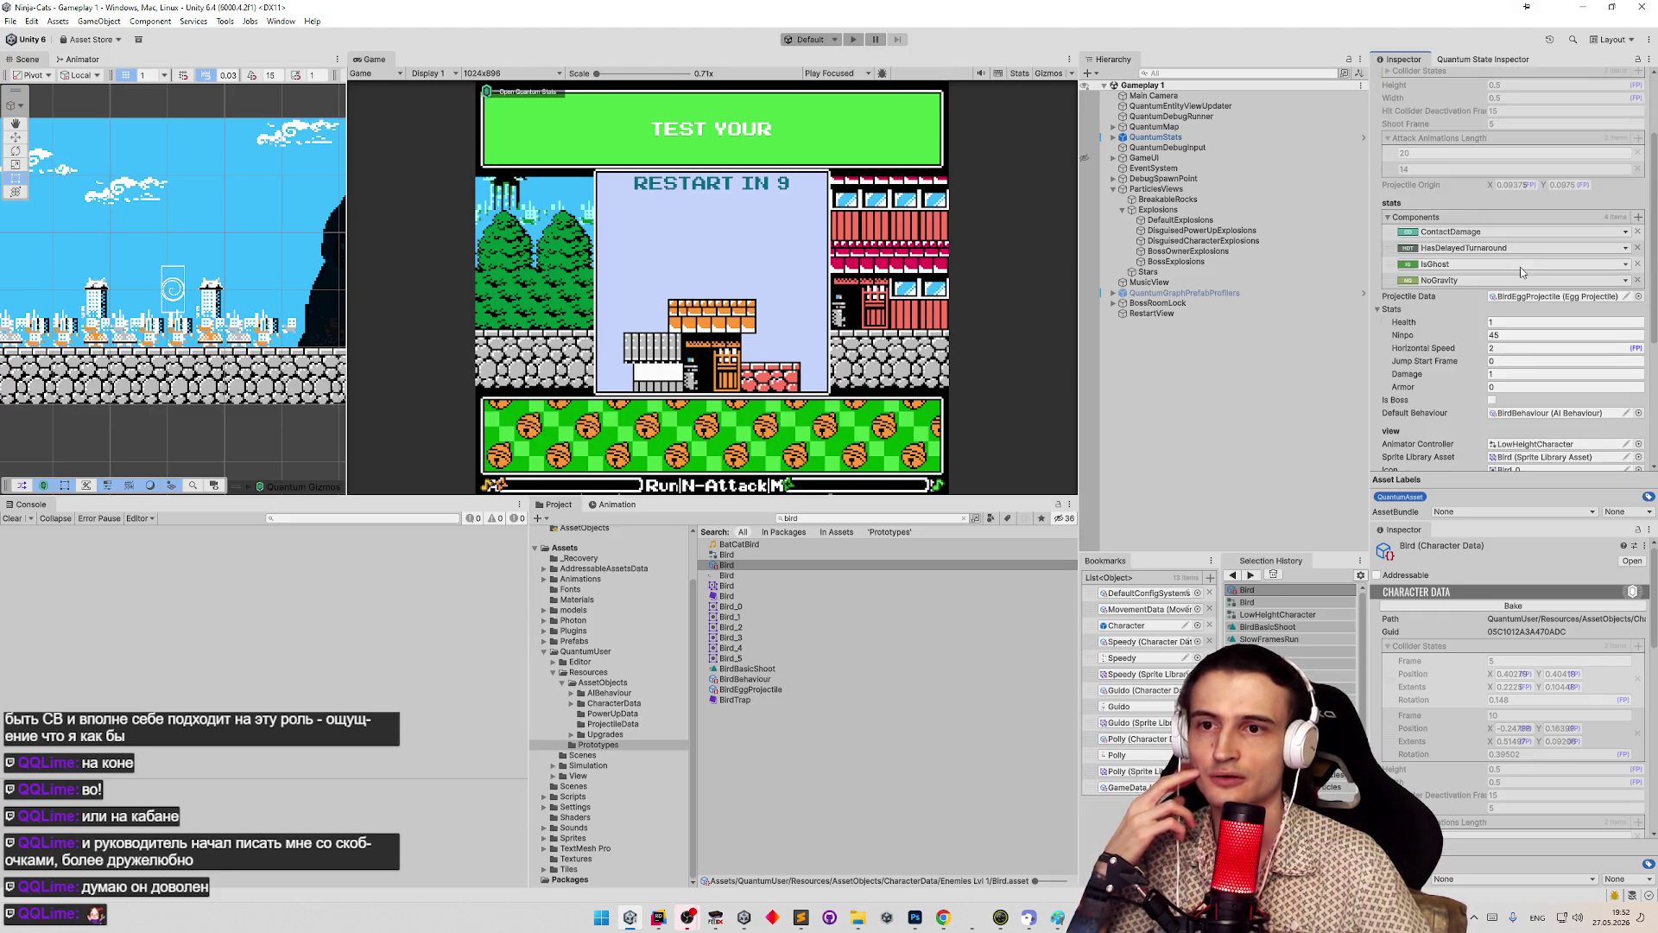
pyautogui.scroll(-4, 1555, 328)
pyautogui.click(1637, 351)
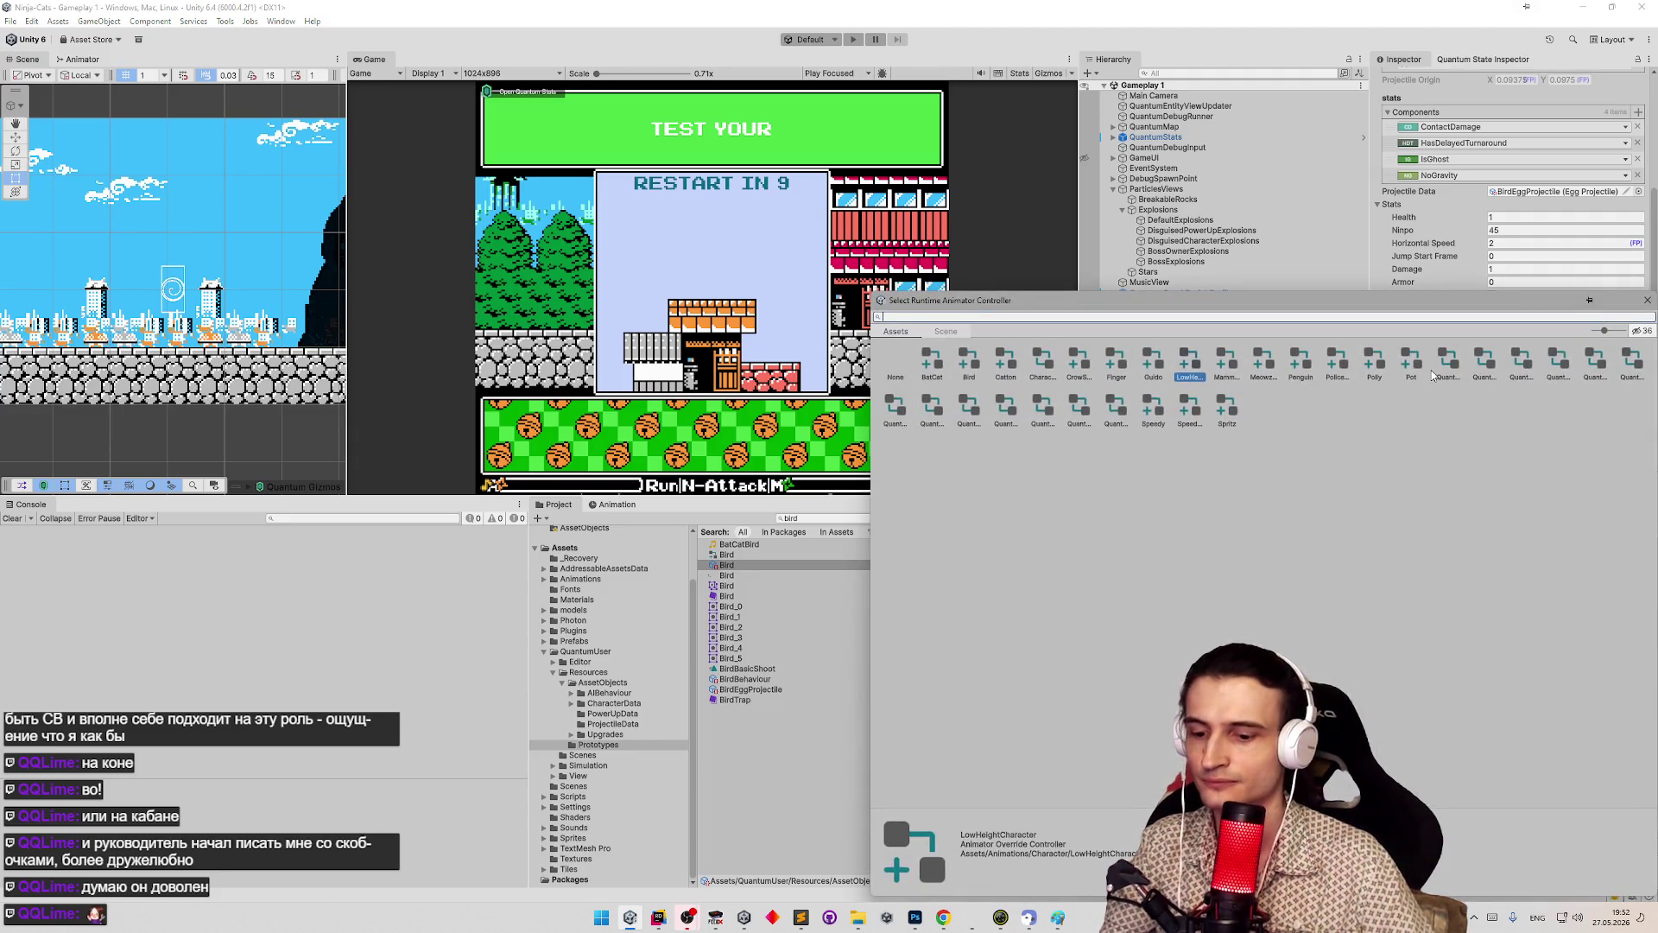
# - Assign the Bird animator controller to the Bird character data and rebake it
pyautogui.write('bird')
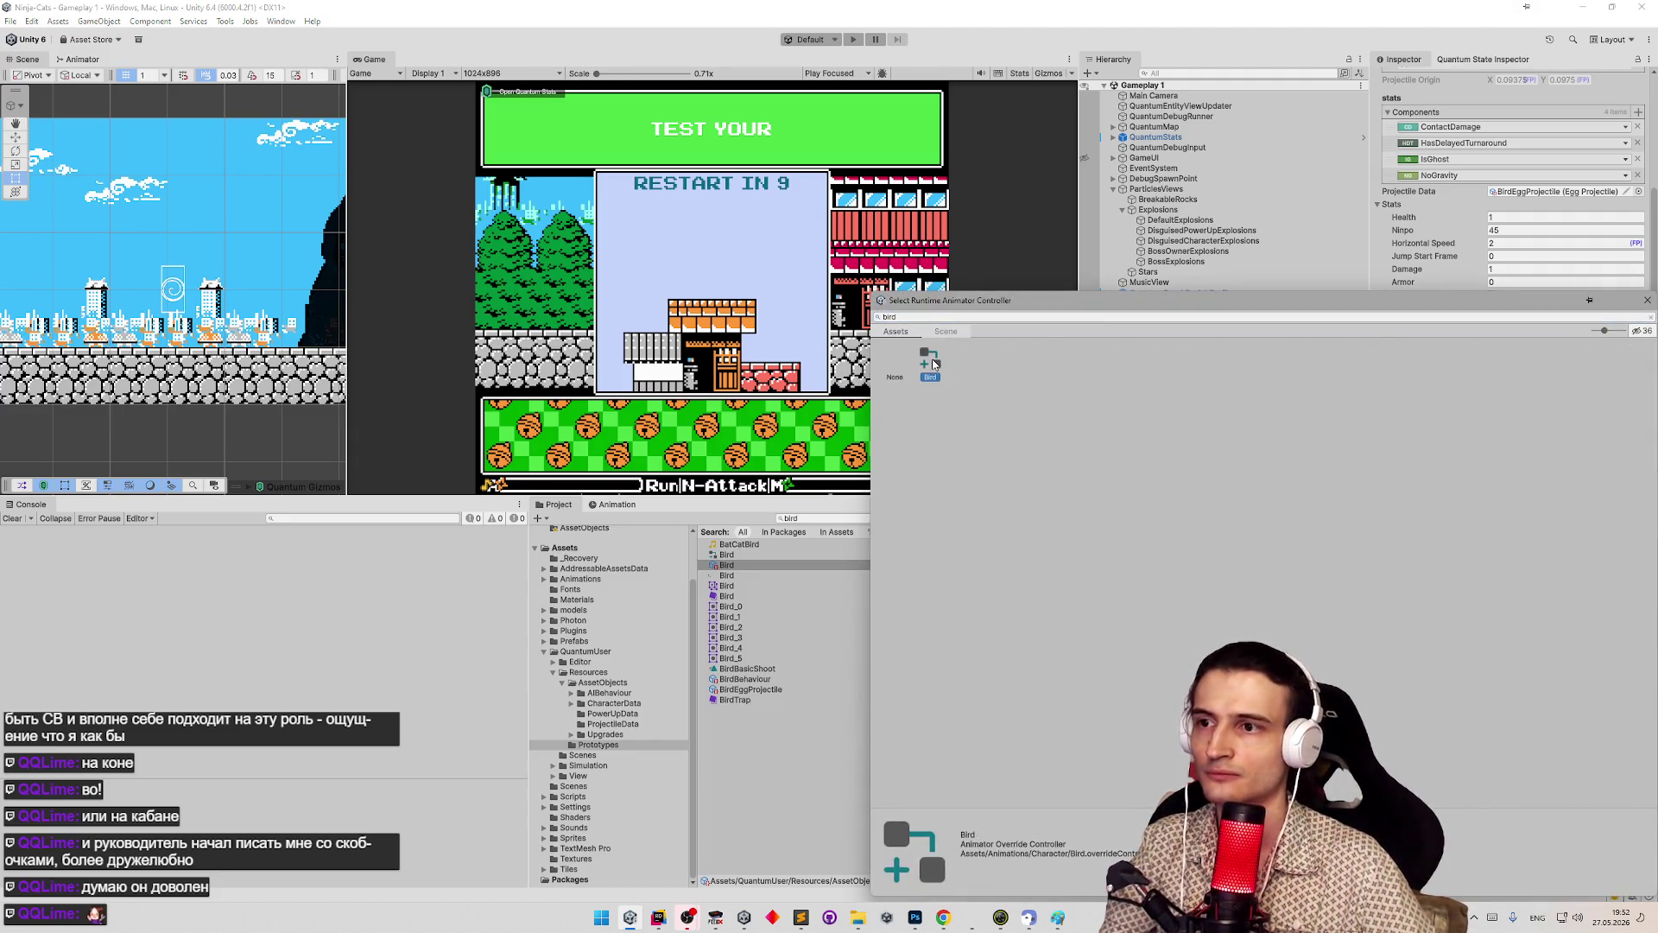
pyautogui.doubleClick(930, 358)
pyautogui.scroll(2, 1513, 201)
pyautogui.scroll(1, 1514, 200)
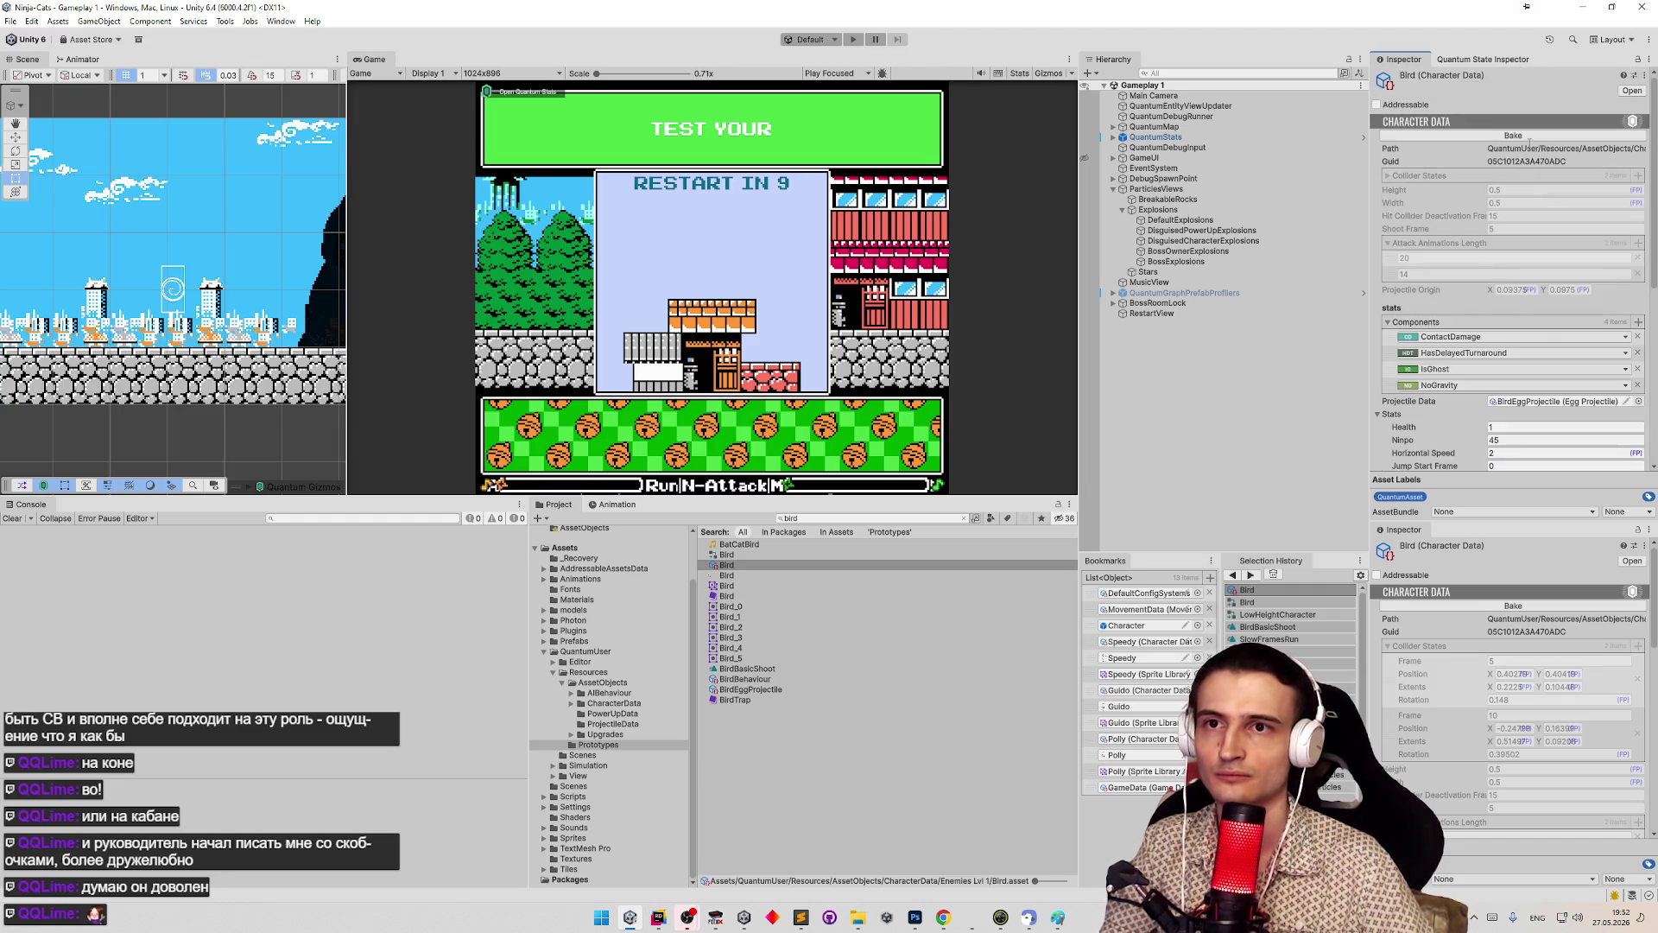
pyautogui.click(1531, 136)
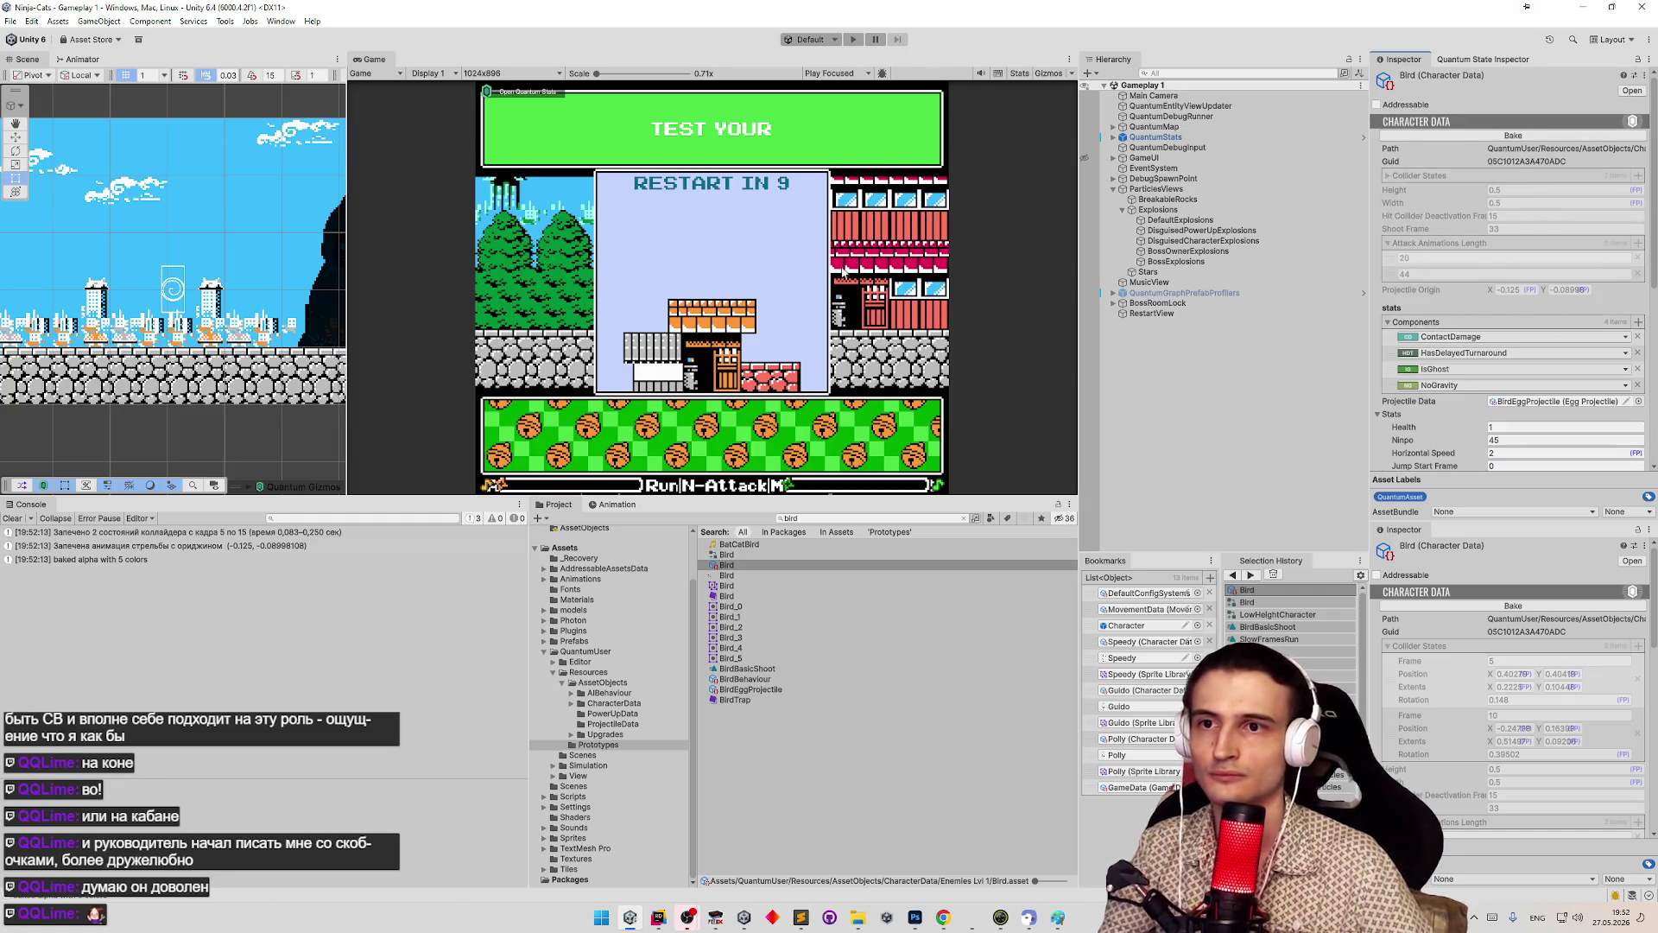
# - Play the boss fight, moving the player while the Peregon bird drops eggs
pyautogui.hotkey('ctrl', 'p')
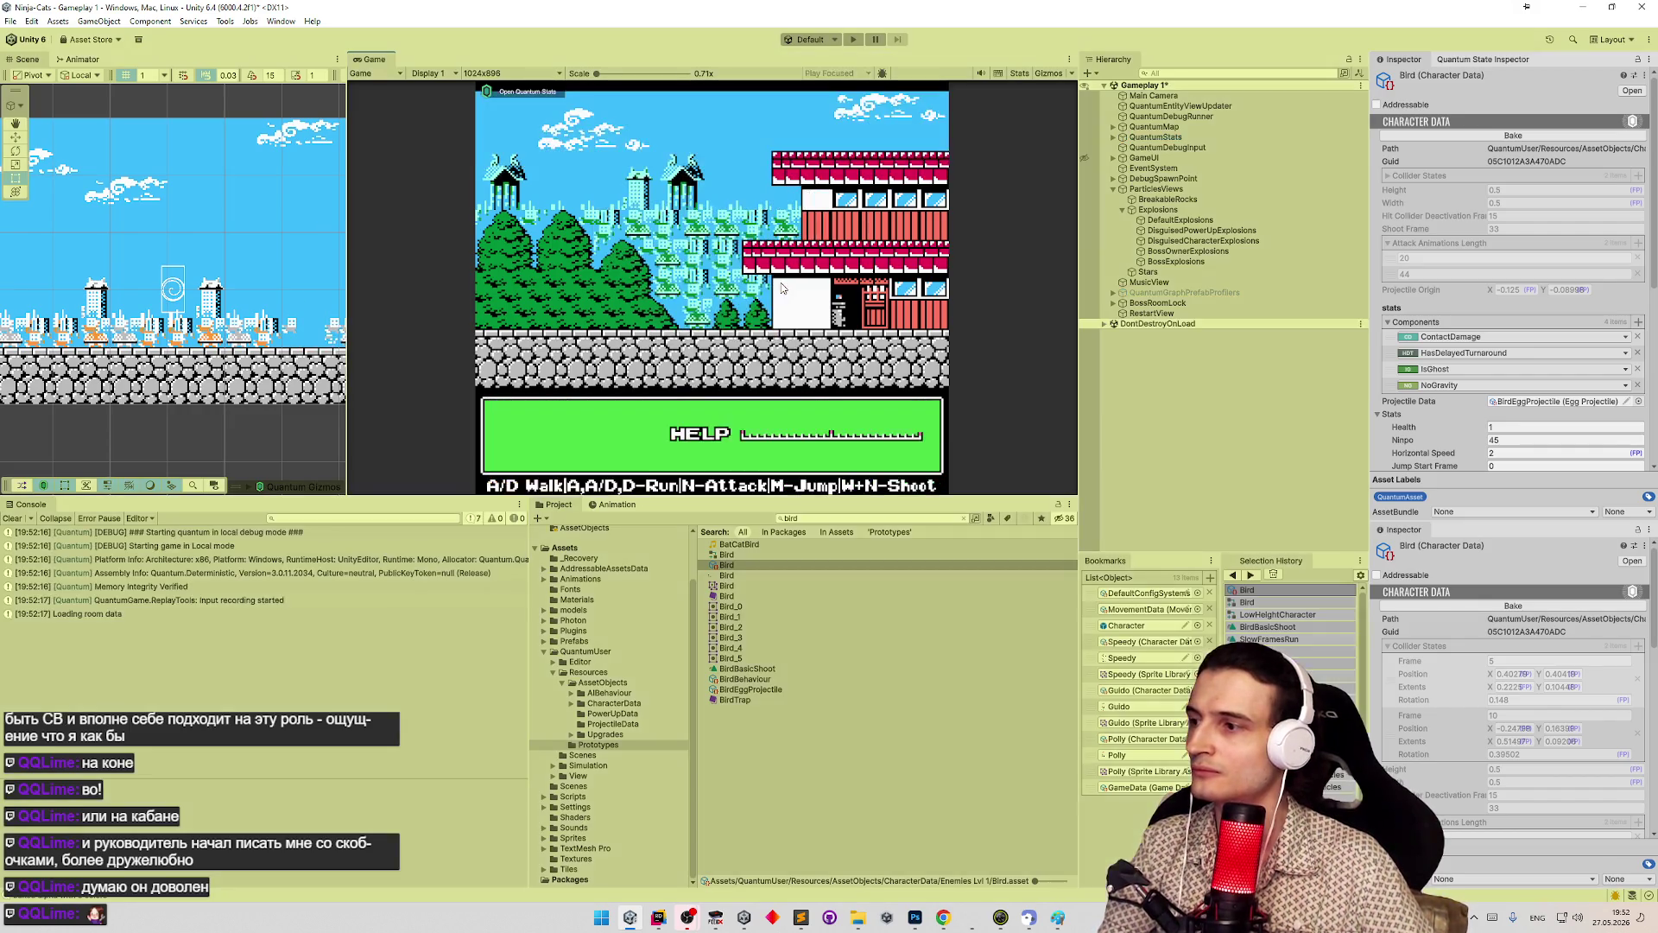
pyautogui.press('w')
pyautogui.press('n')
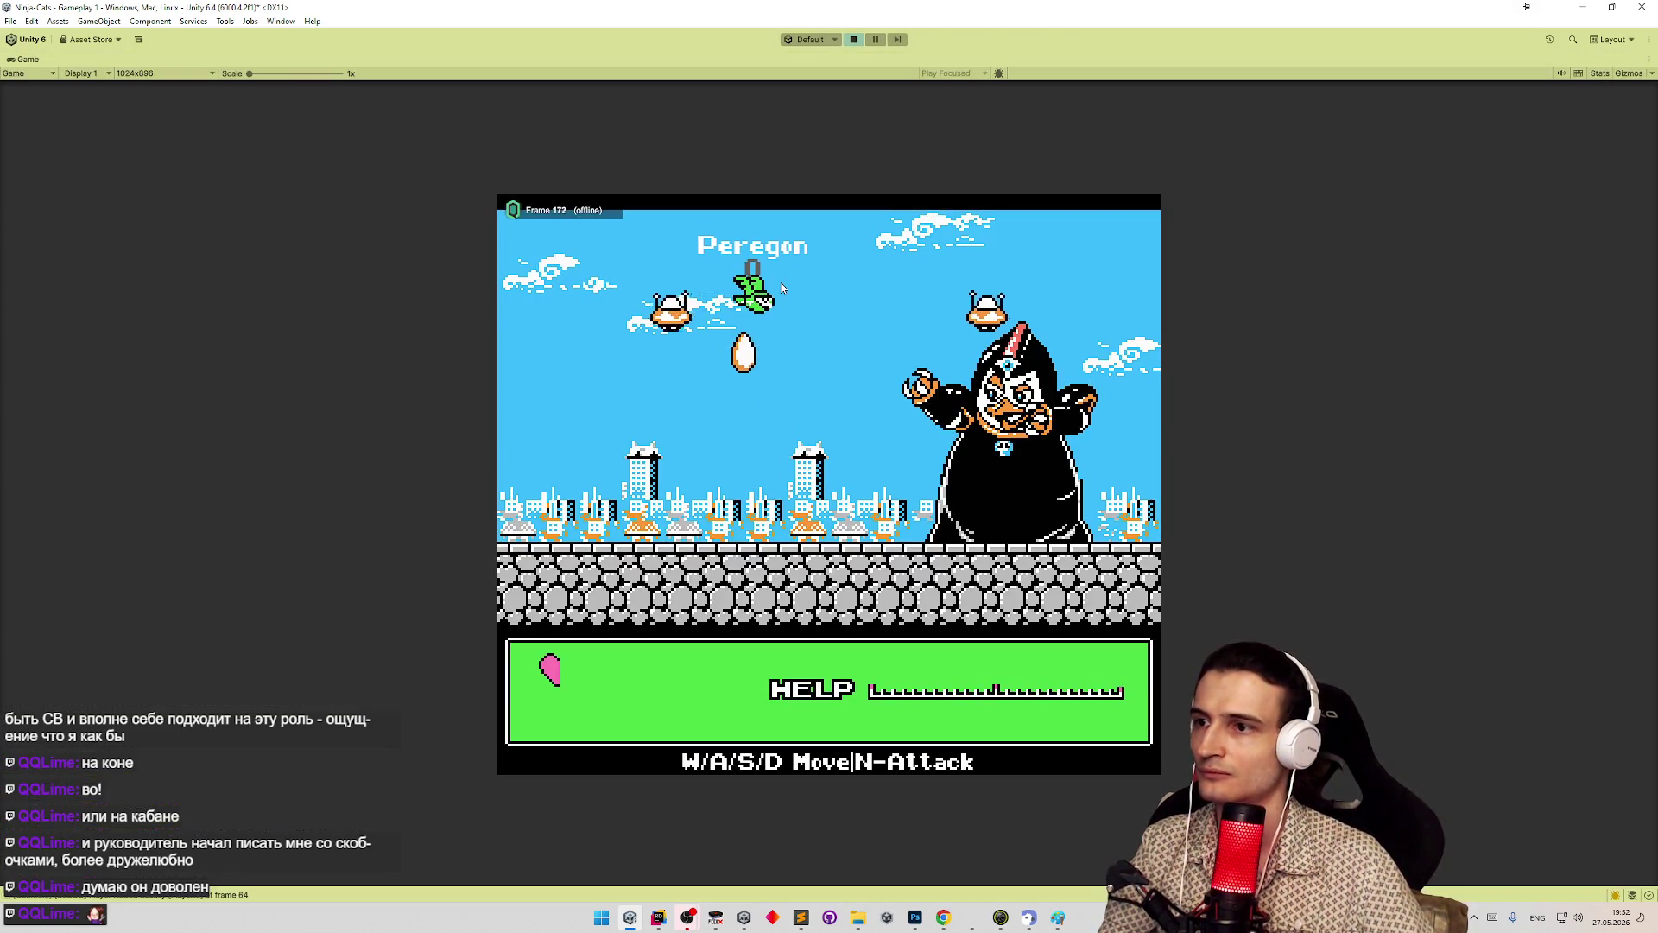
pyautogui.press('n')
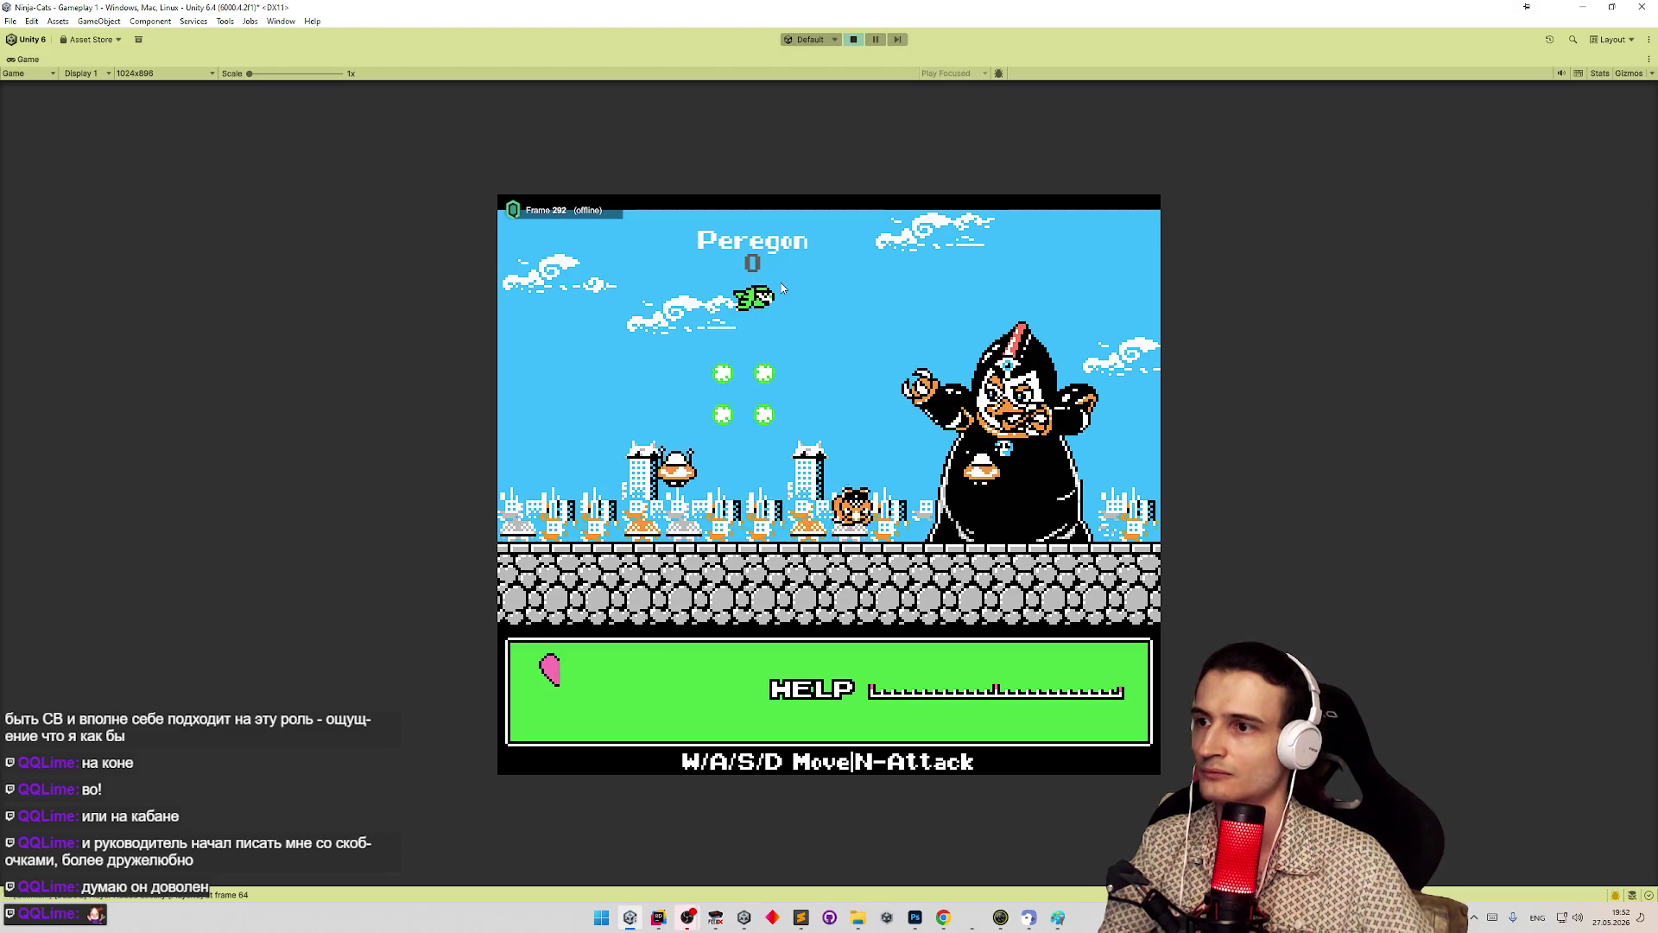
pyautogui.press('a')
pyautogui.press('n')
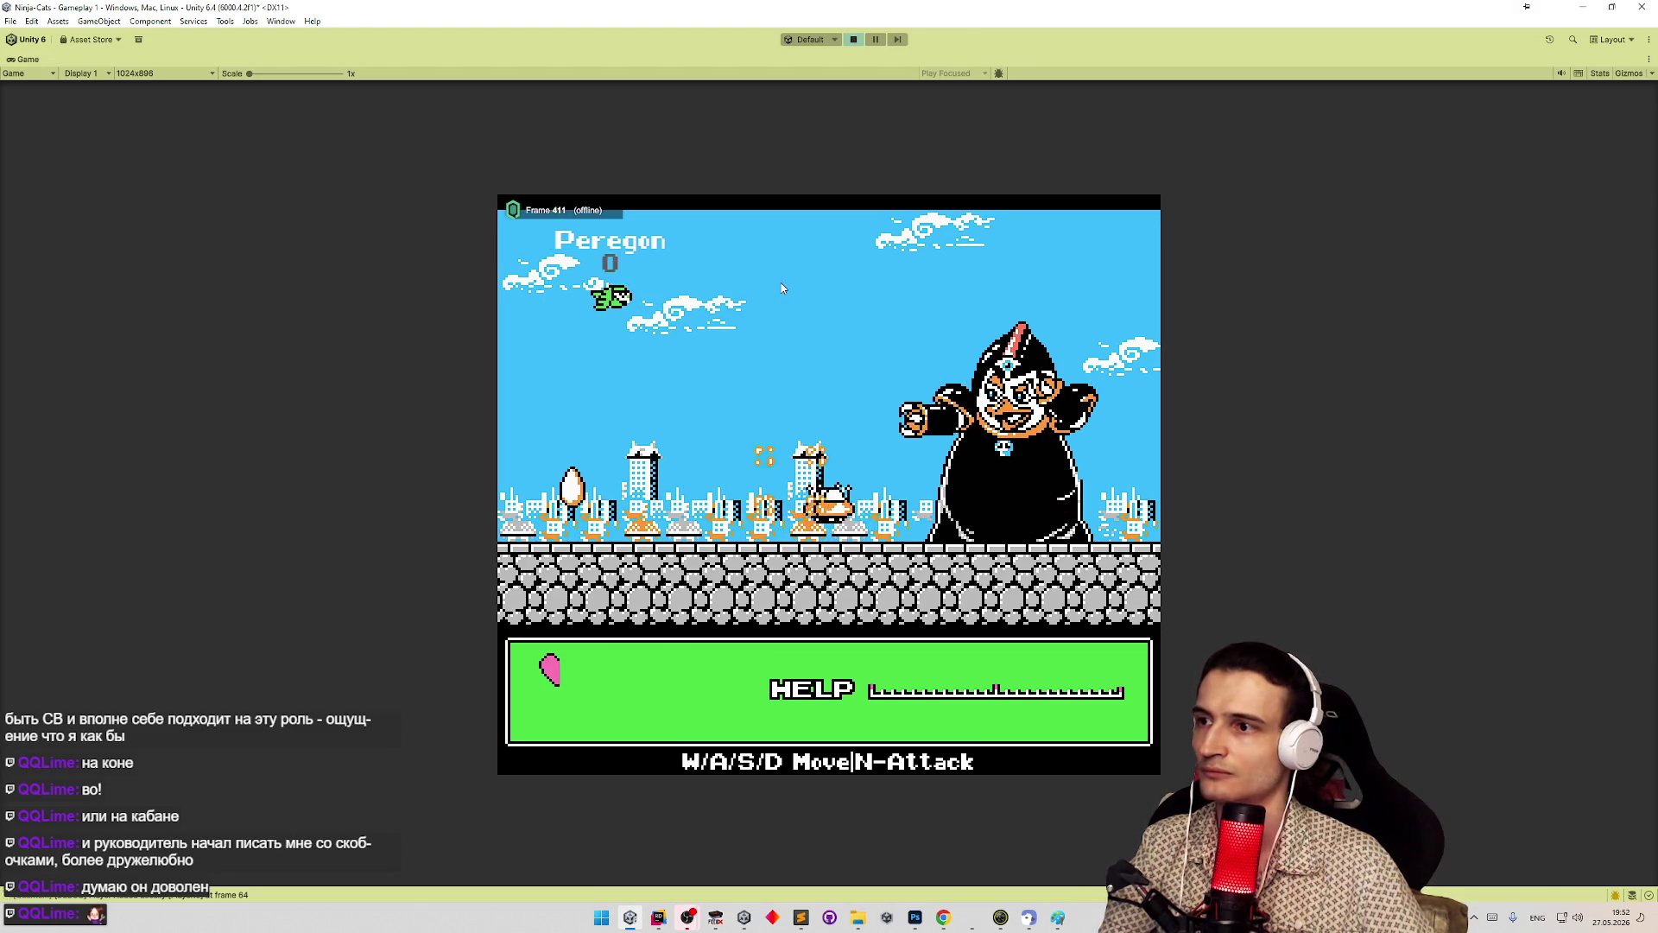
pyautogui.press('d')
pyautogui.press('n')
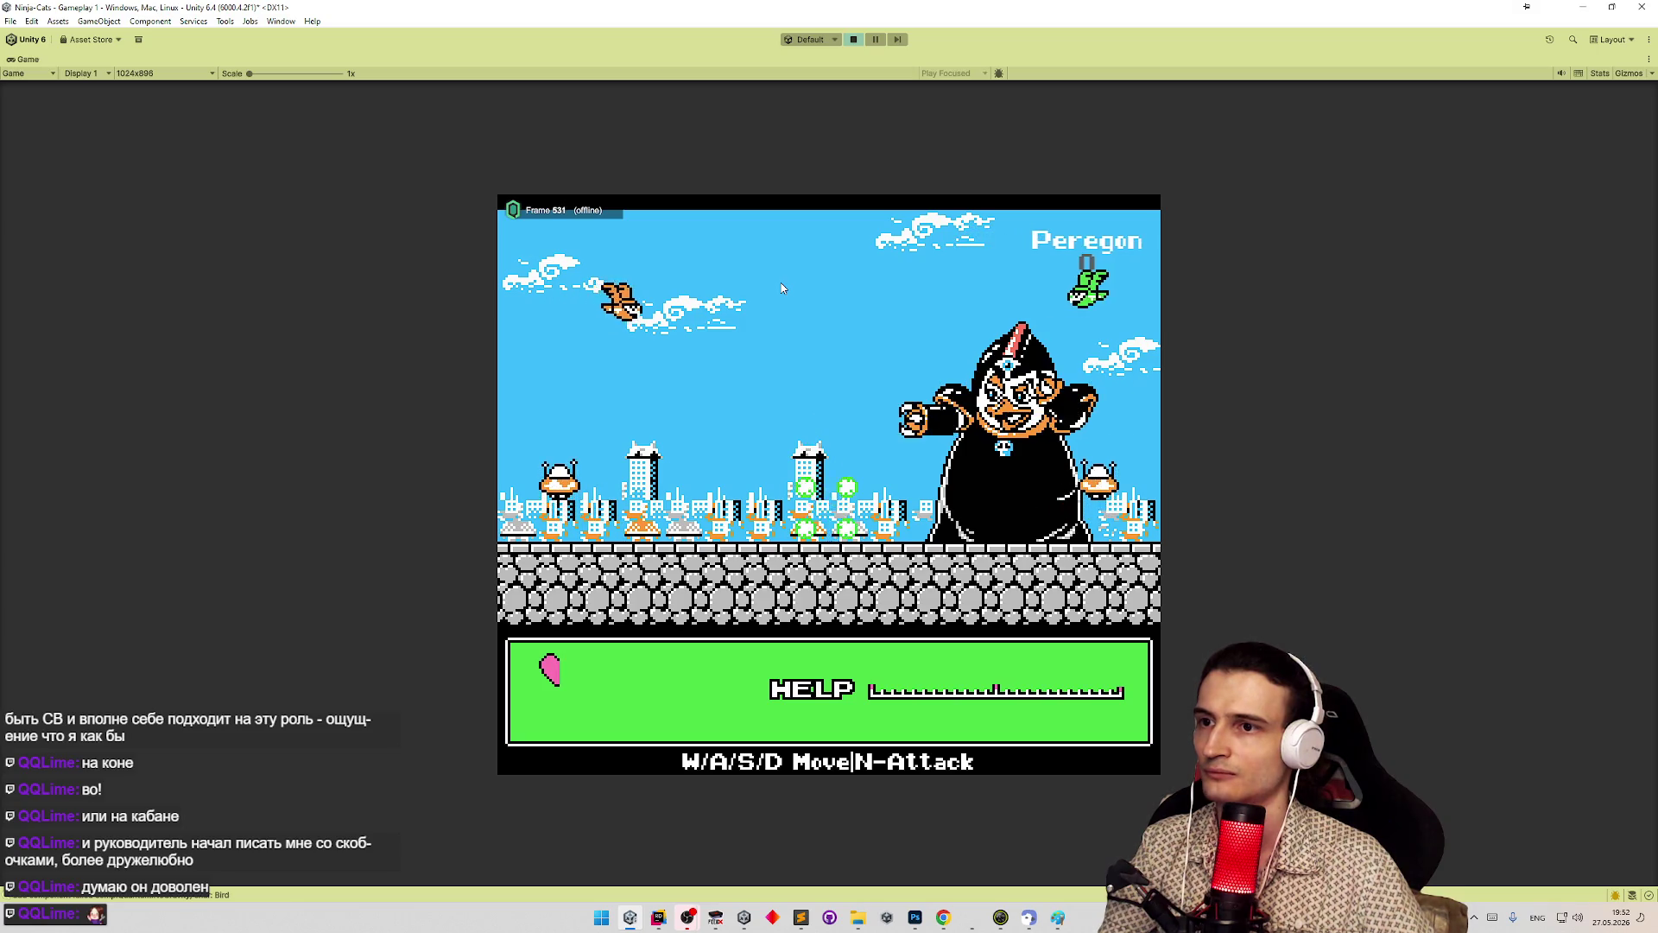
pyautogui.press('a')
pyautogui.press('n')
pyautogui.press('a')
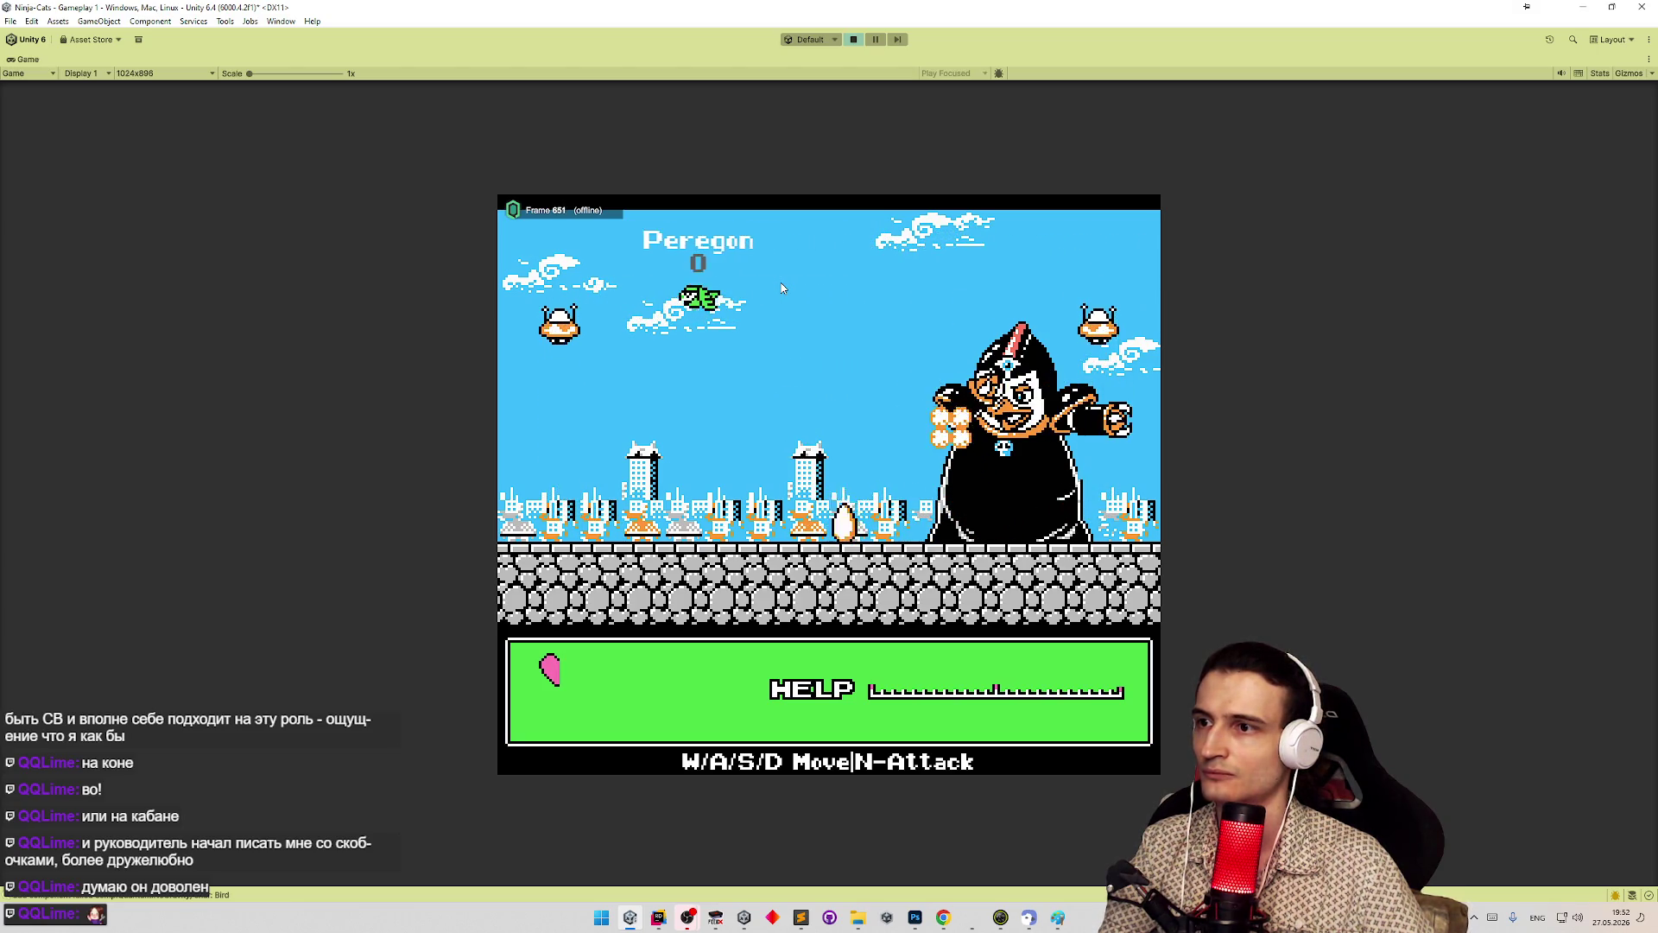
# - Stop the game, restore the full editor layout, and start Play mode again
pyautogui.hotkey('ctrl', 'p')
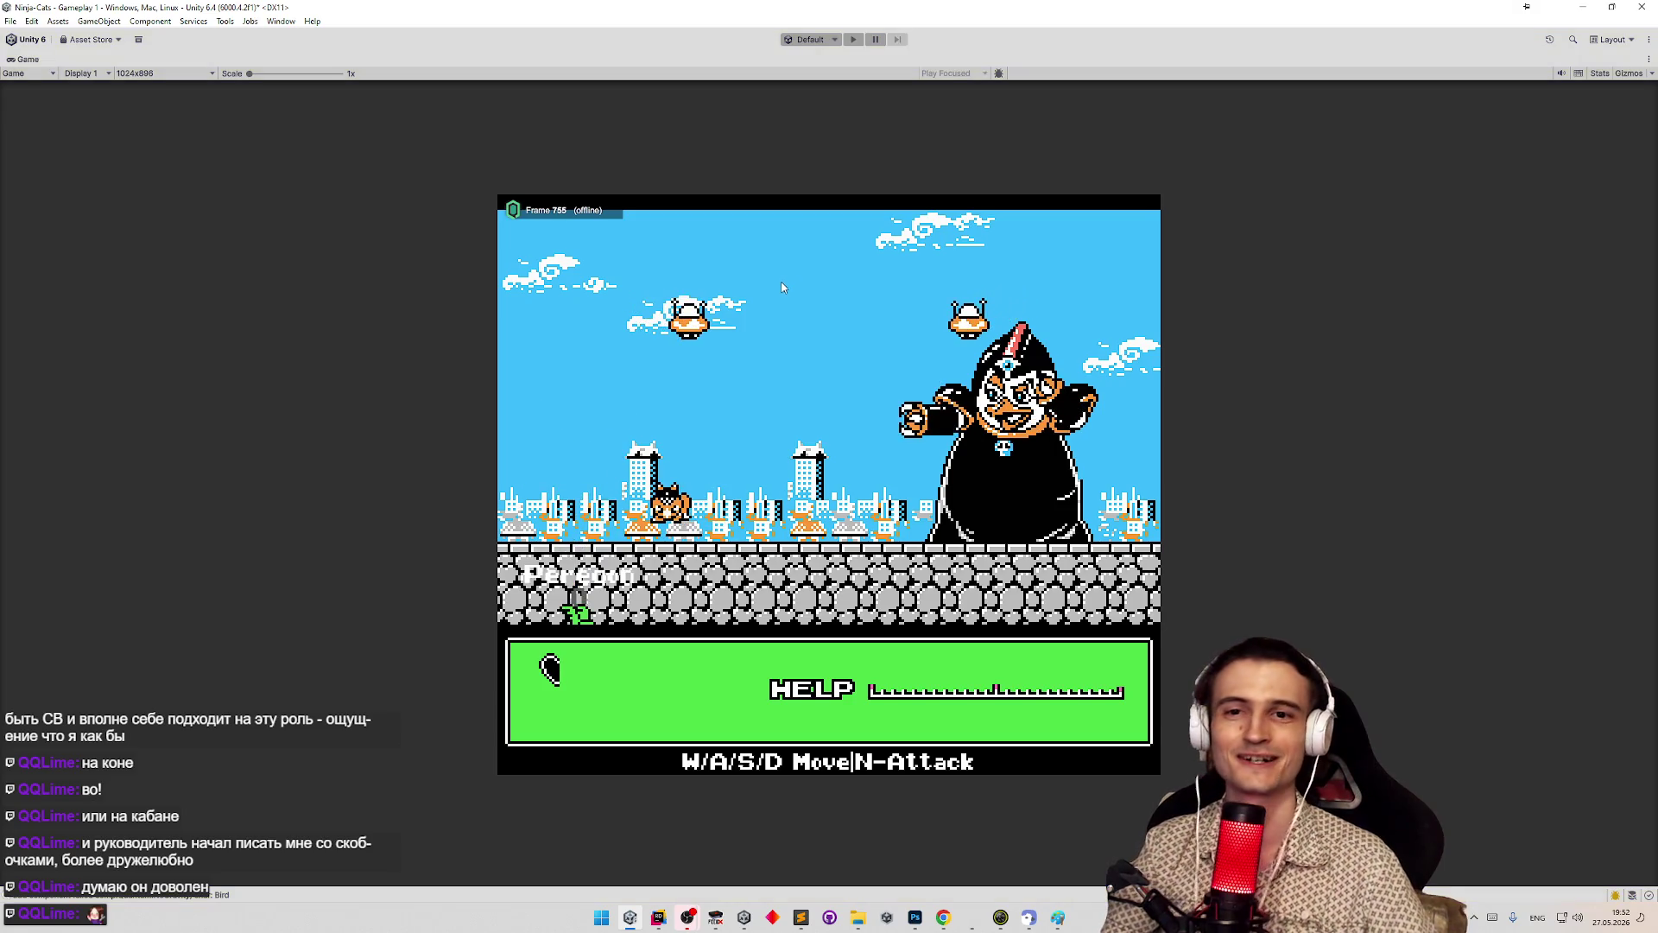
pyautogui.hotkey('shift', 'space')
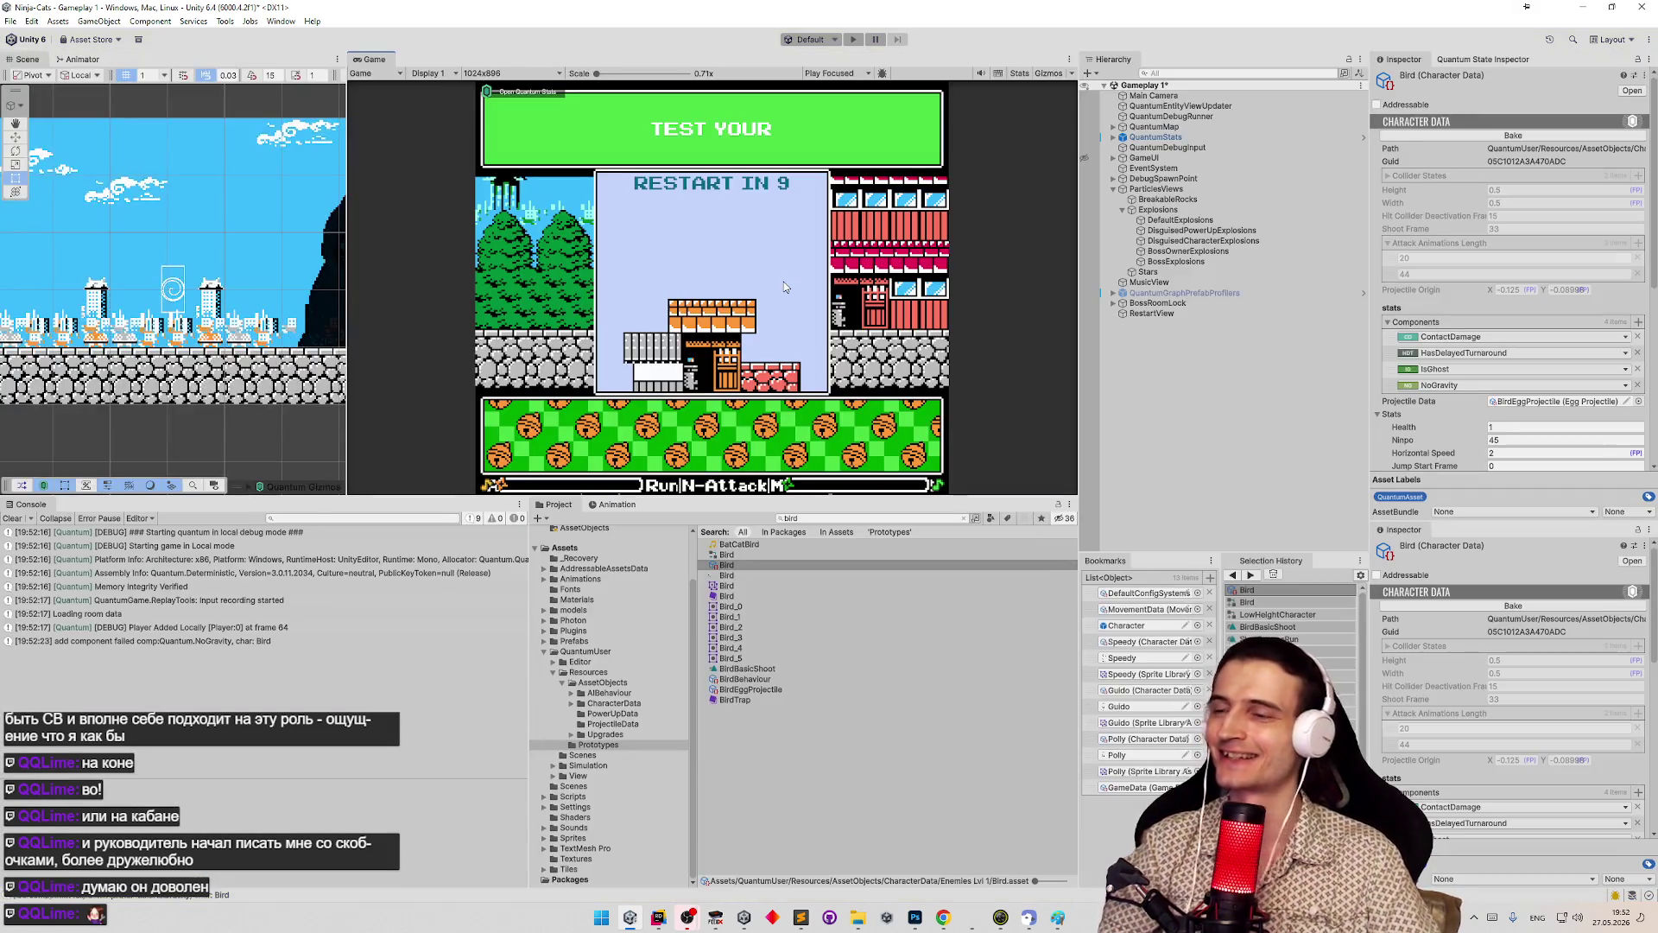
pyautogui.hotkey('ctrl', 'p')
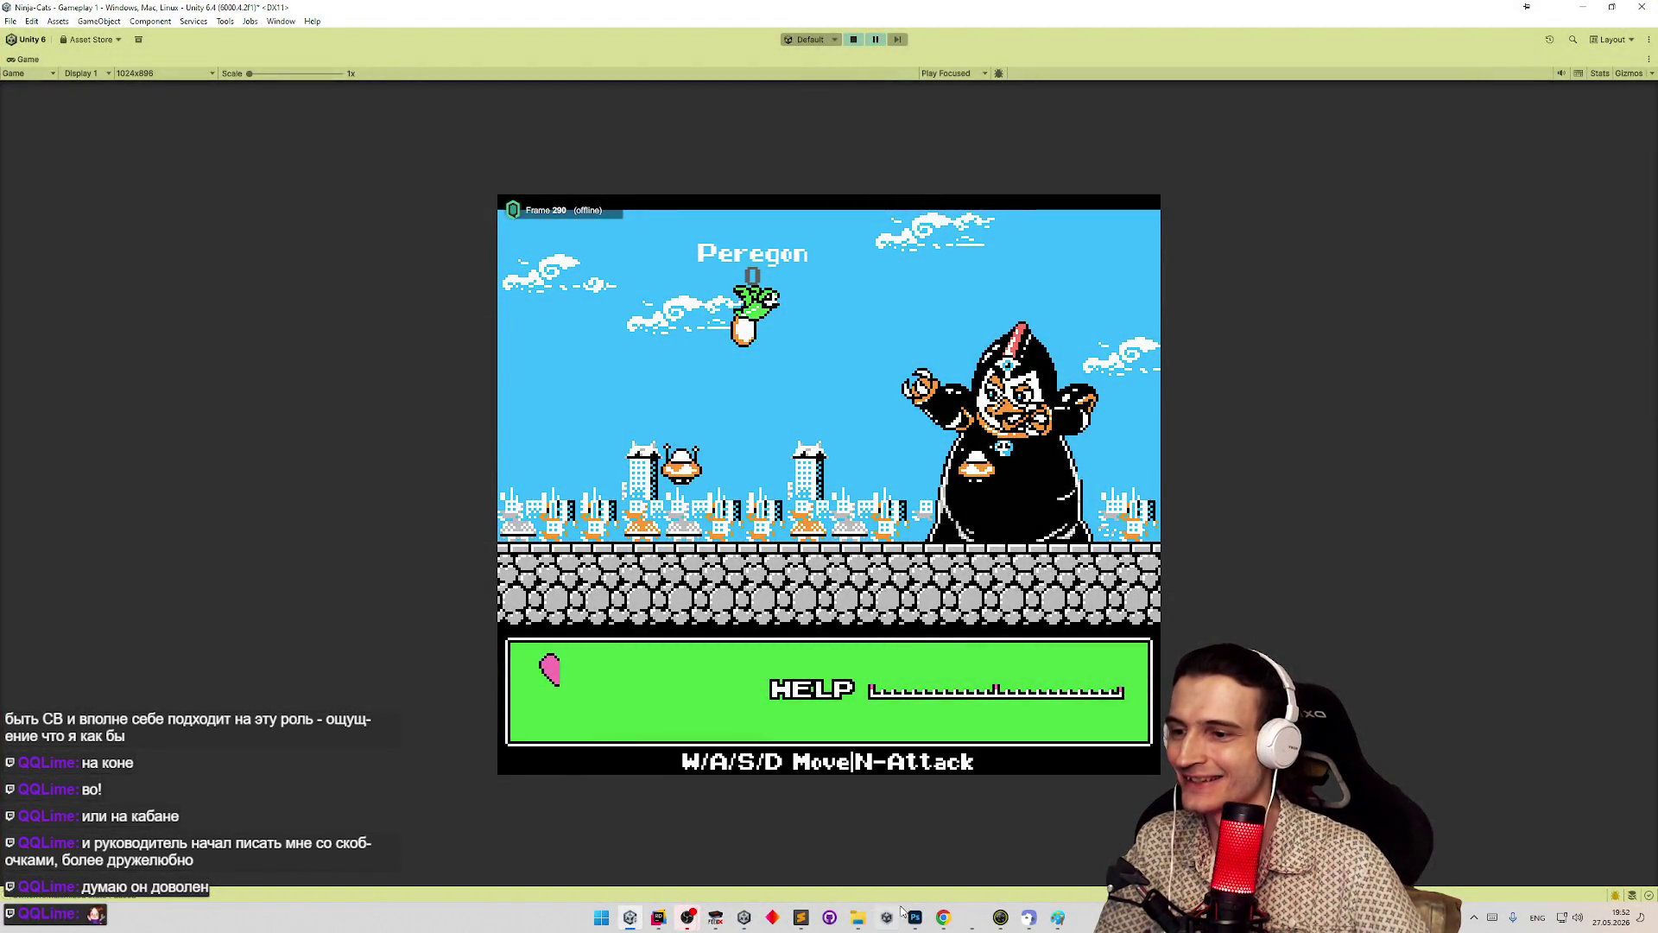
# - Bring up the Pot.png sprite sheet in Photoshop and undo a stray frog-head copy
pyautogui.click(915, 918)
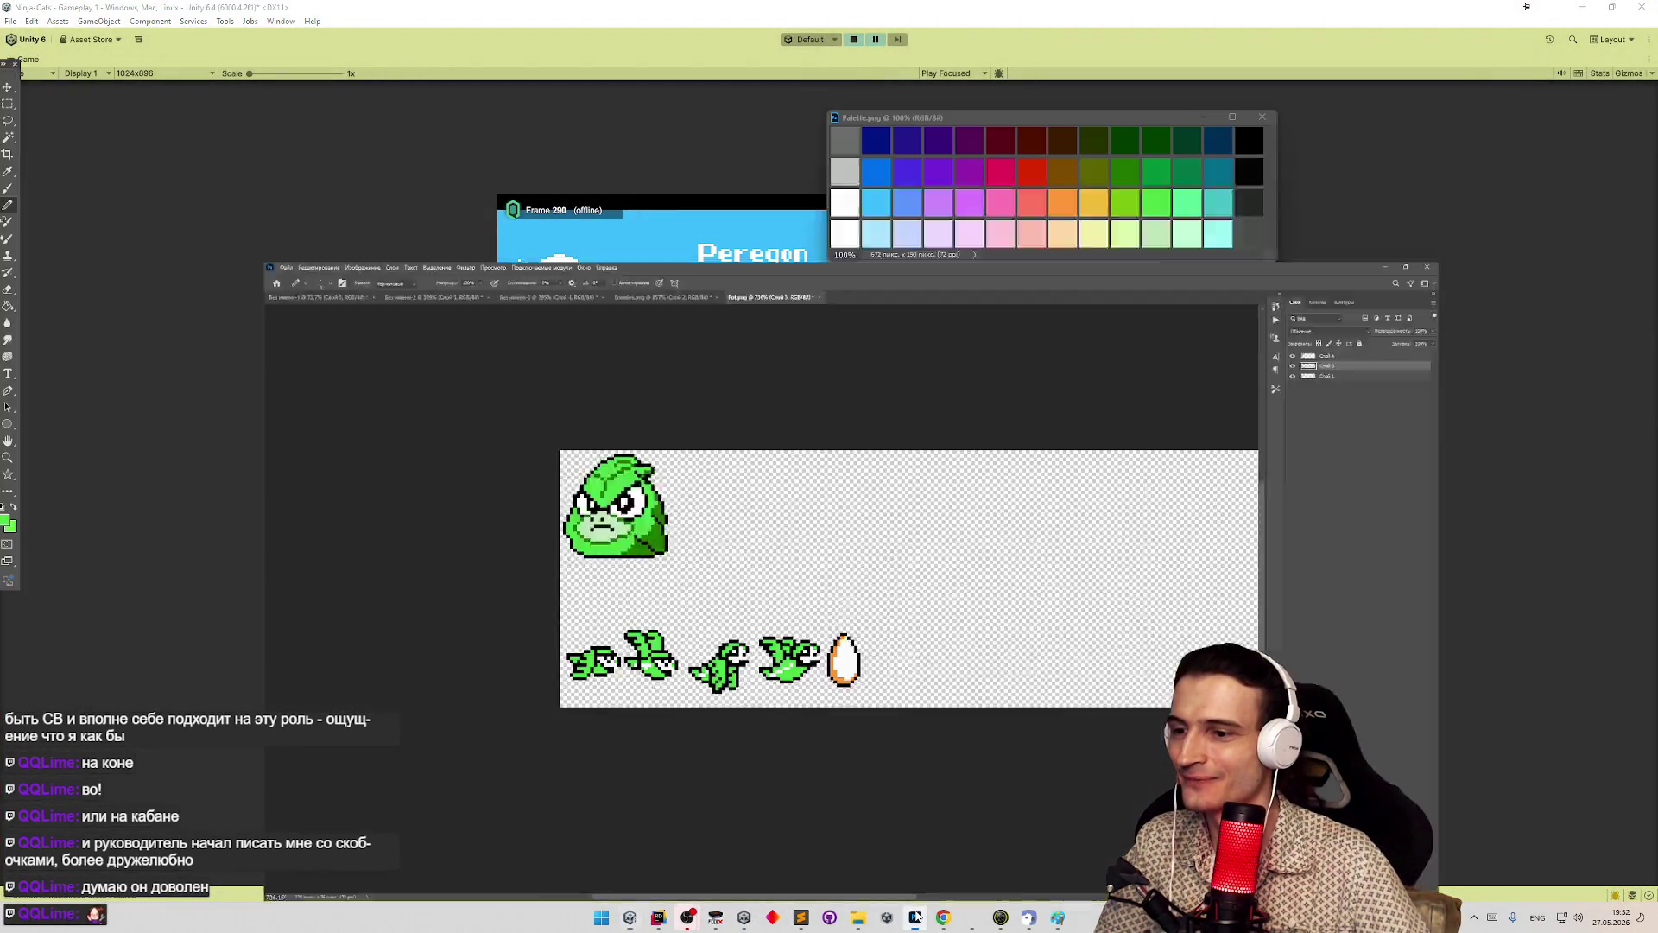
pyautogui.moveTo(1004, 298); pyautogui.dragTo(1013, 332)
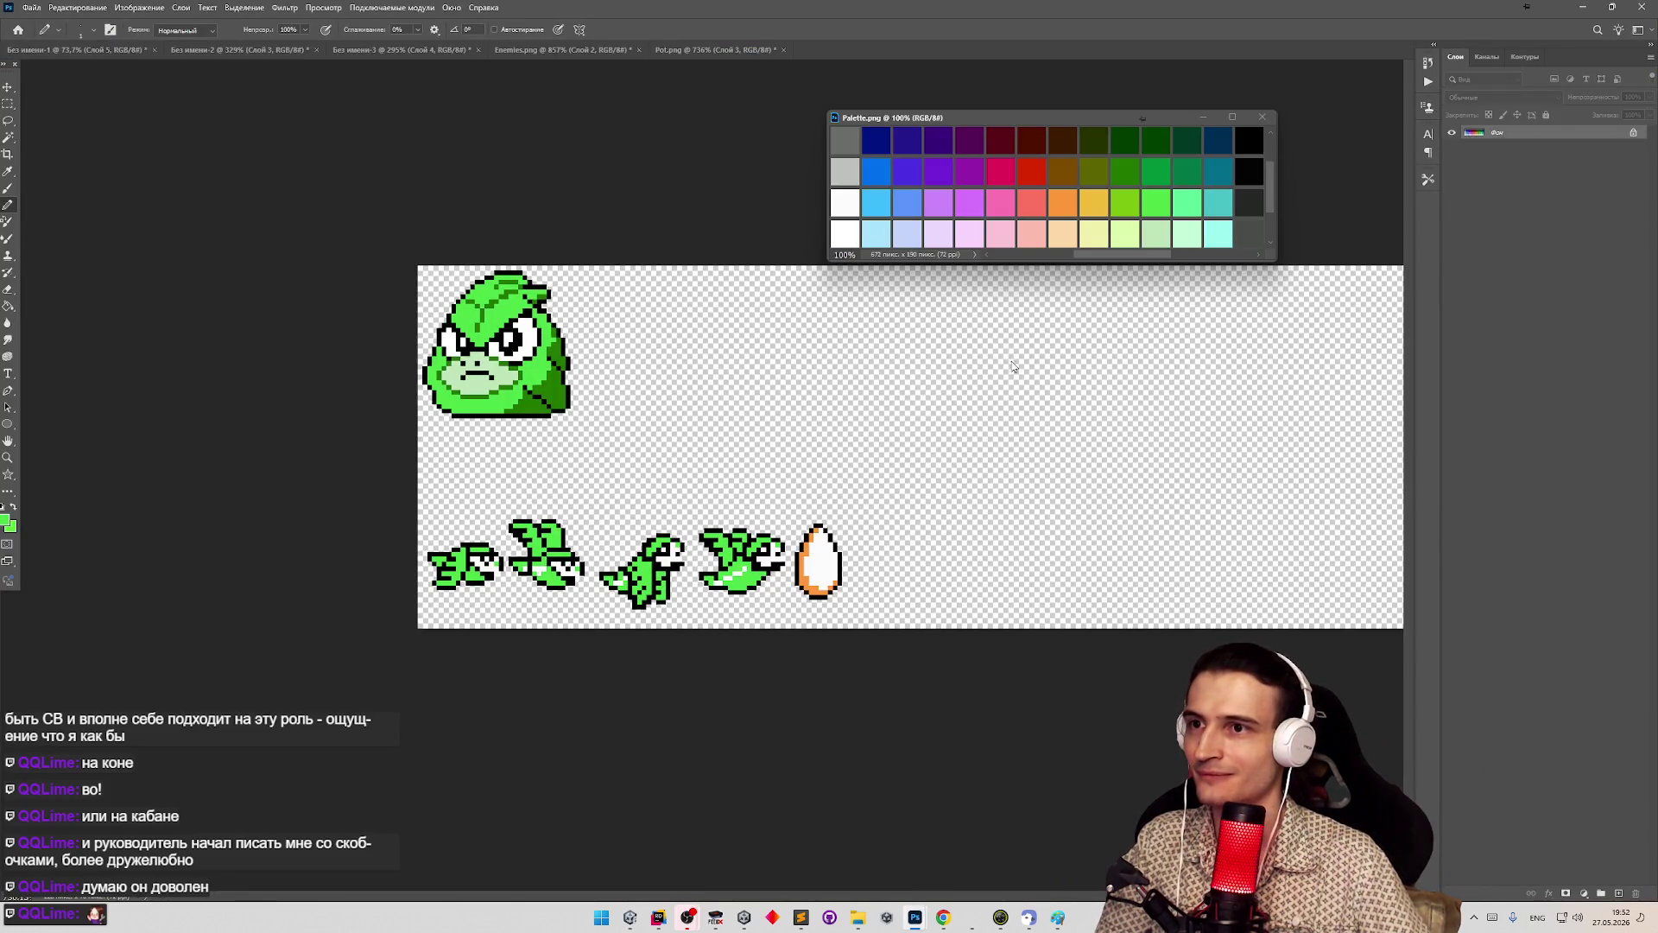
pyautogui.hotkey('ctrl', 'z')
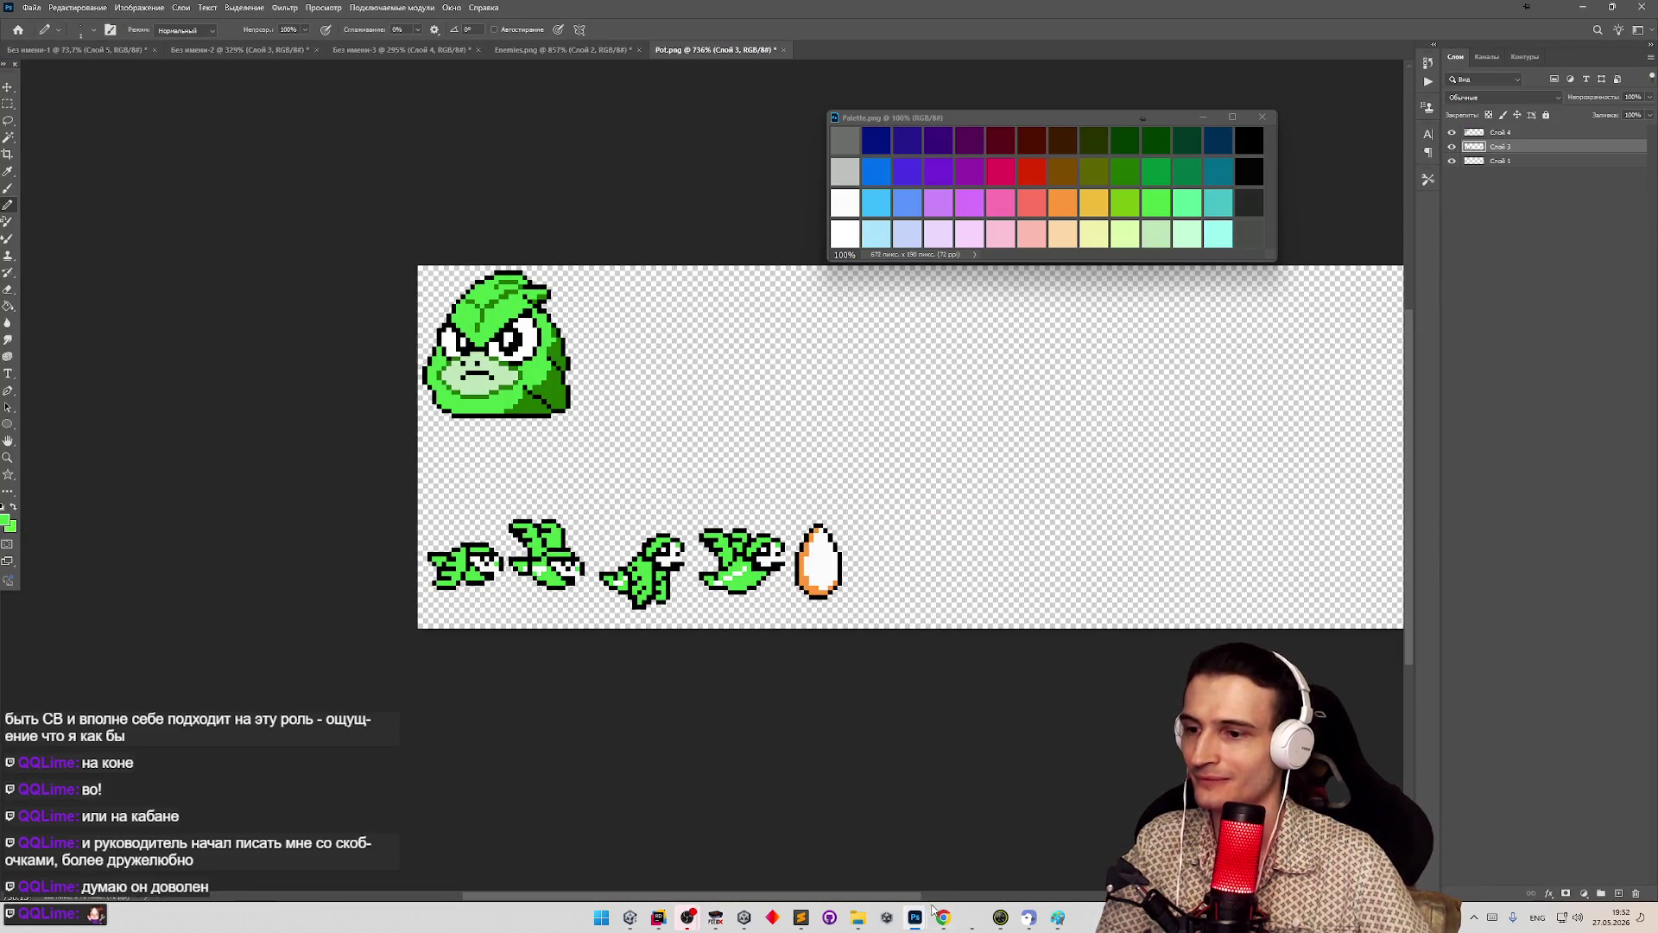
# - Snip the bird carrying an egg from the game and paste it into Pot.png, scaled down
pyautogui.click(629, 917)
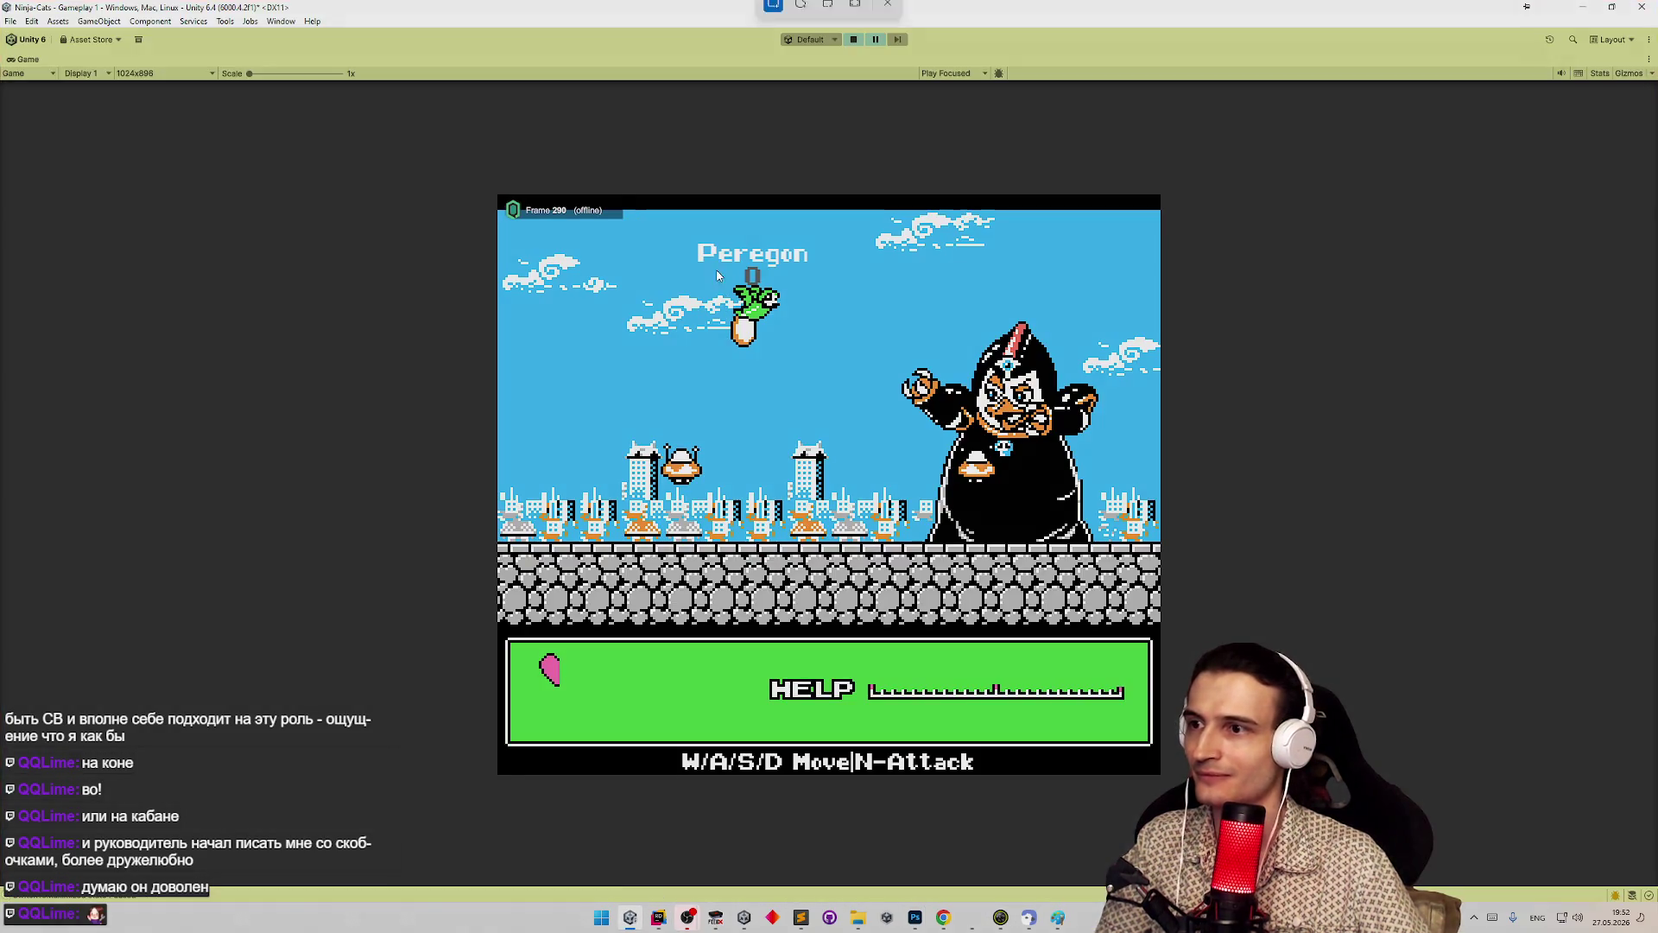
pyautogui.moveTo(715, 264); pyautogui.dragTo(795, 358)
pyautogui.hotkey('alt', 'Tab')
pyautogui.hotkey('ctrl', 'v')
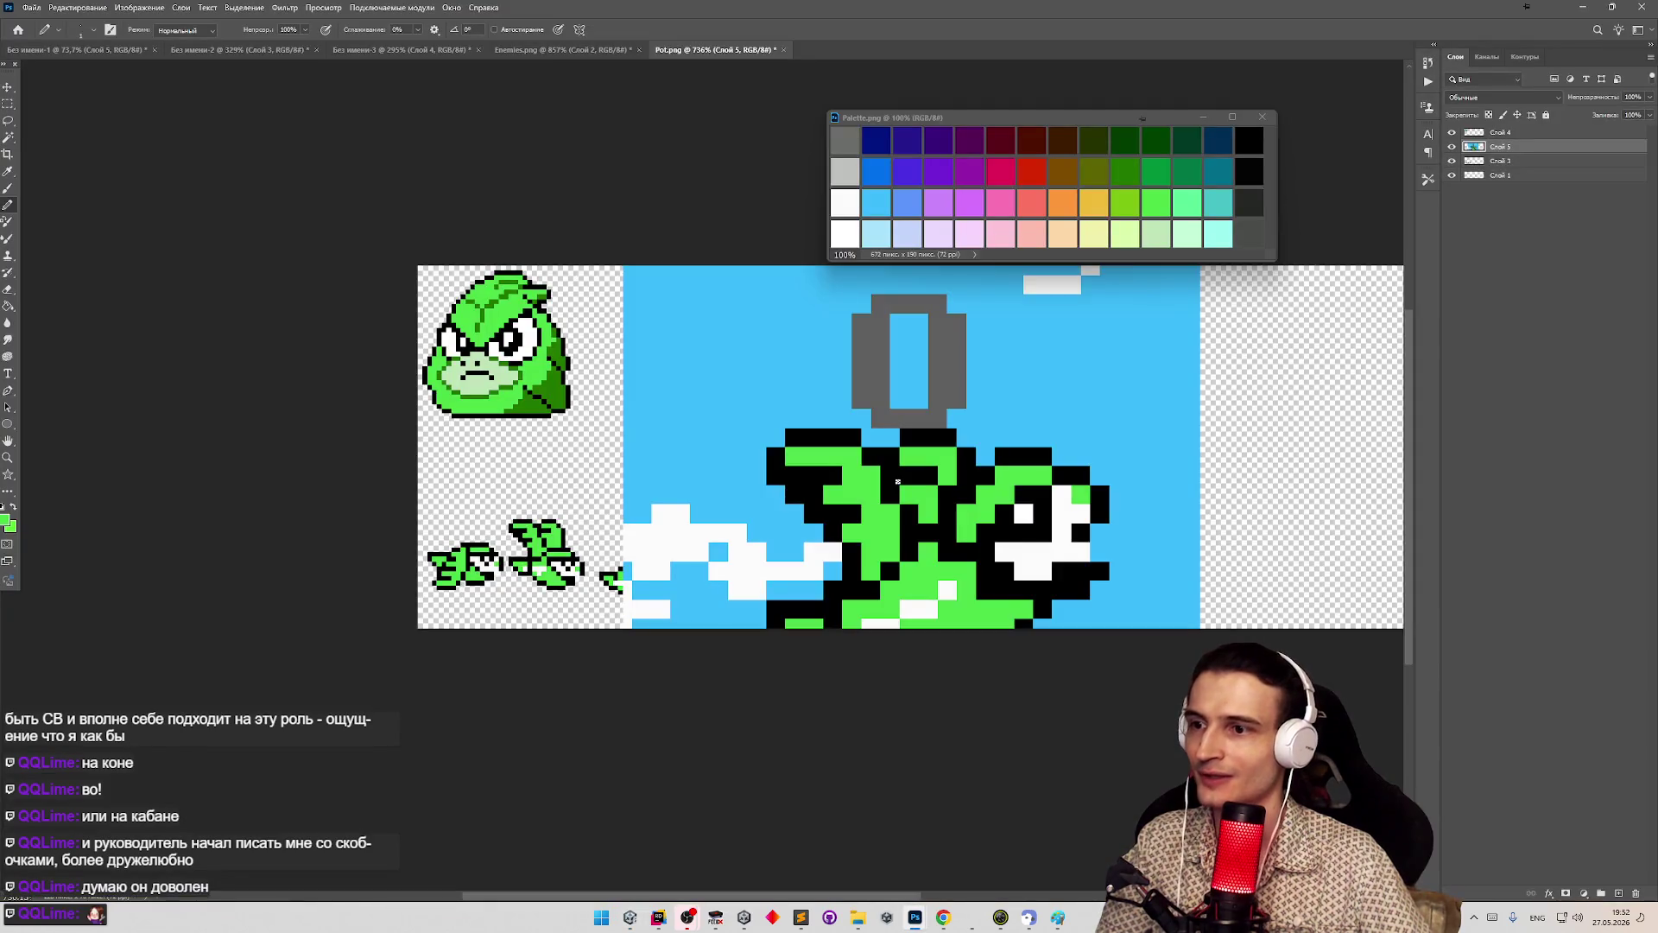
pyautogui.hotkey('ctrl', 't')
pyautogui.moveTo(622, 264)
pyautogui.mouseDown()
pyautogui.moveTo(953, 745)
pyautogui.moveTo(751, 403)
pyautogui.moveTo(848, 348)
pyautogui.moveTo(935, 335)
pyautogui.moveTo(994, 408)
pyautogui.mouseUp()
pyautogui.press('Return')
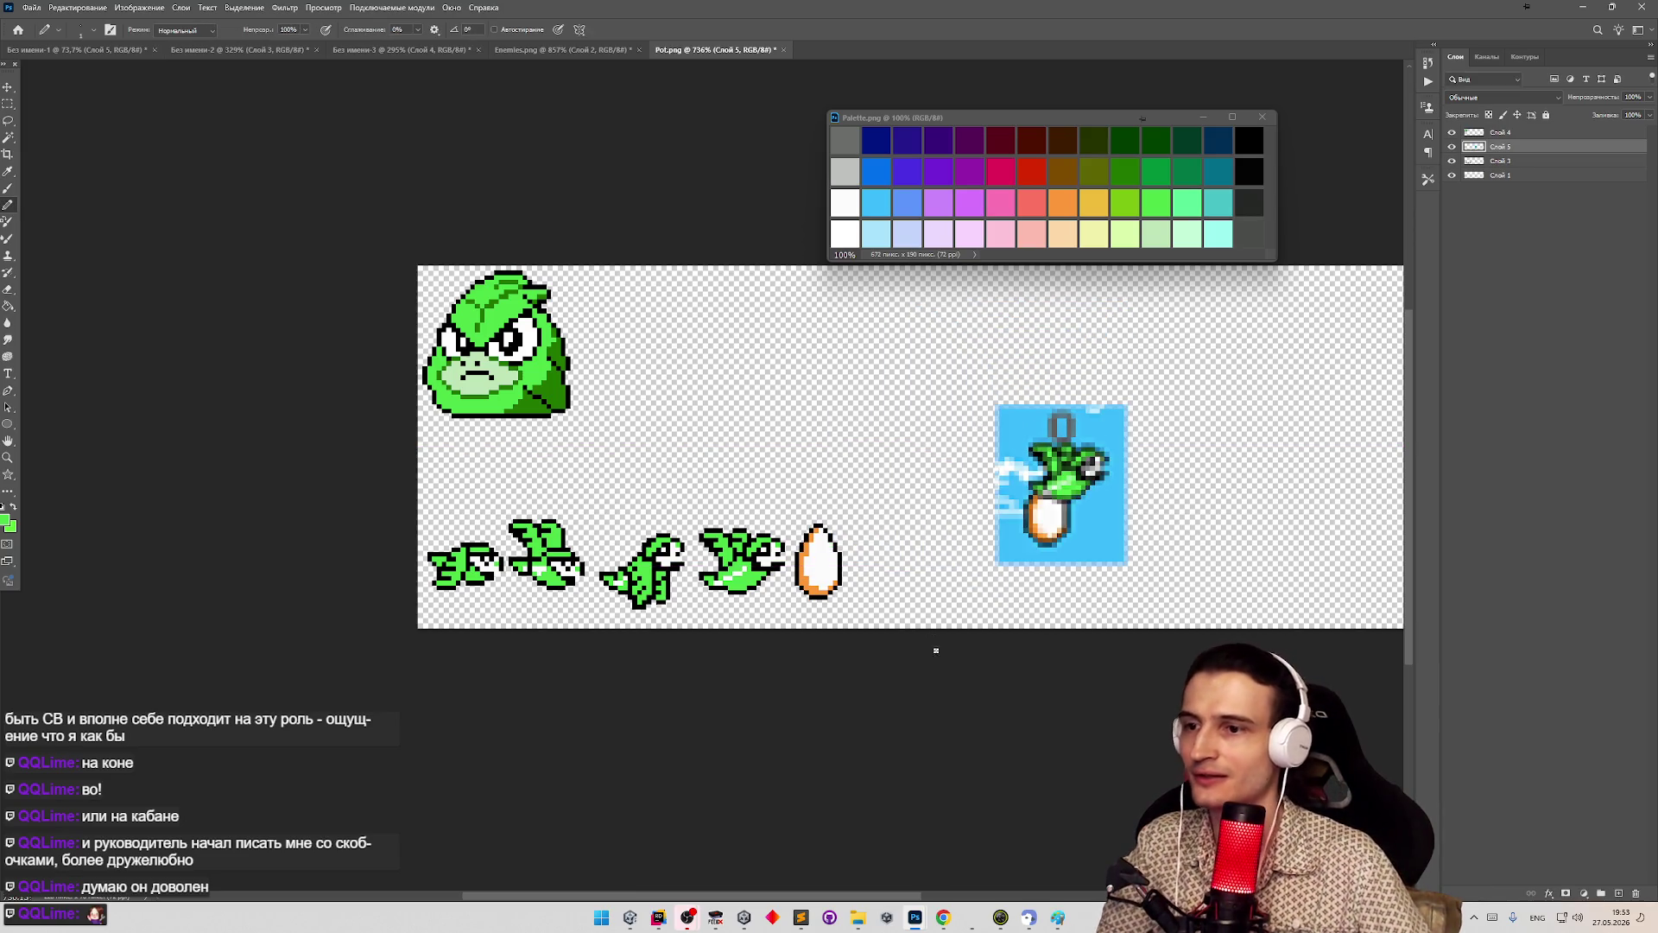
# - Zoom in on the bird sprites and select the area right of the egg
pyautogui.press('z')
pyautogui.moveTo(936, 650)
pyautogui.mouseDown()
pyautogui.moveTo(946, 706)
pyautogui.moveTo(788, 656)
pyautogui.moveTo(781, 630)
pyautogui.moveTo(754, 628)
pyautogui.mouseUp()
pyautogui.click(8, 105)
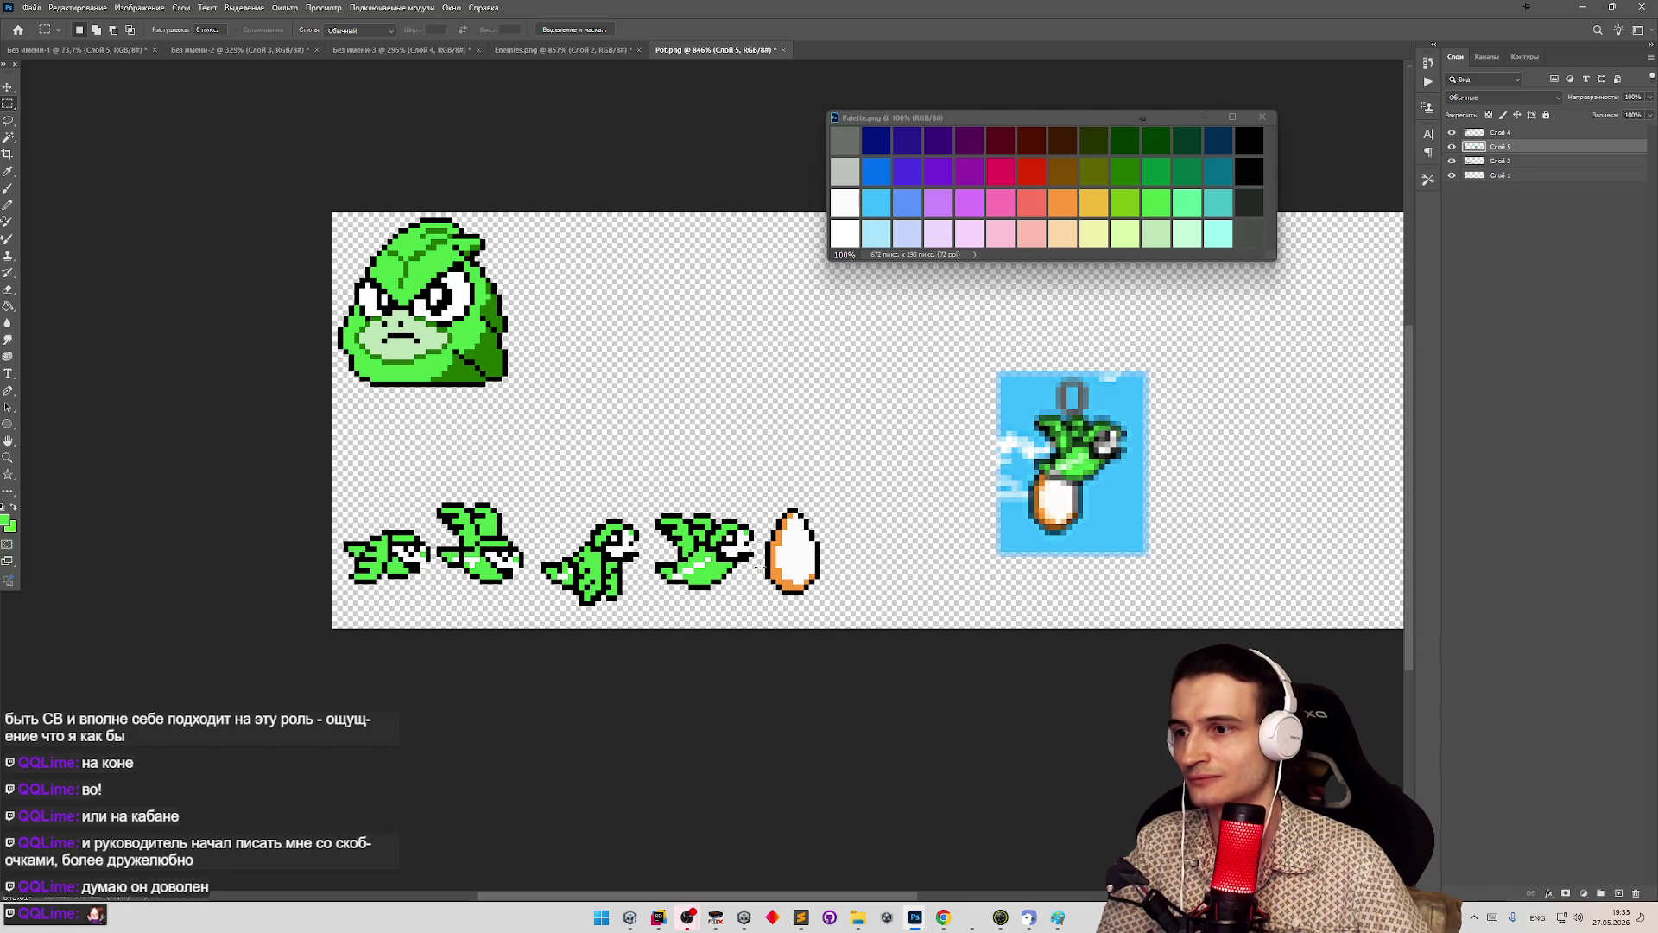
pyautogui.moveTo(762, 568); pyautogui.dragTo(872, 590)
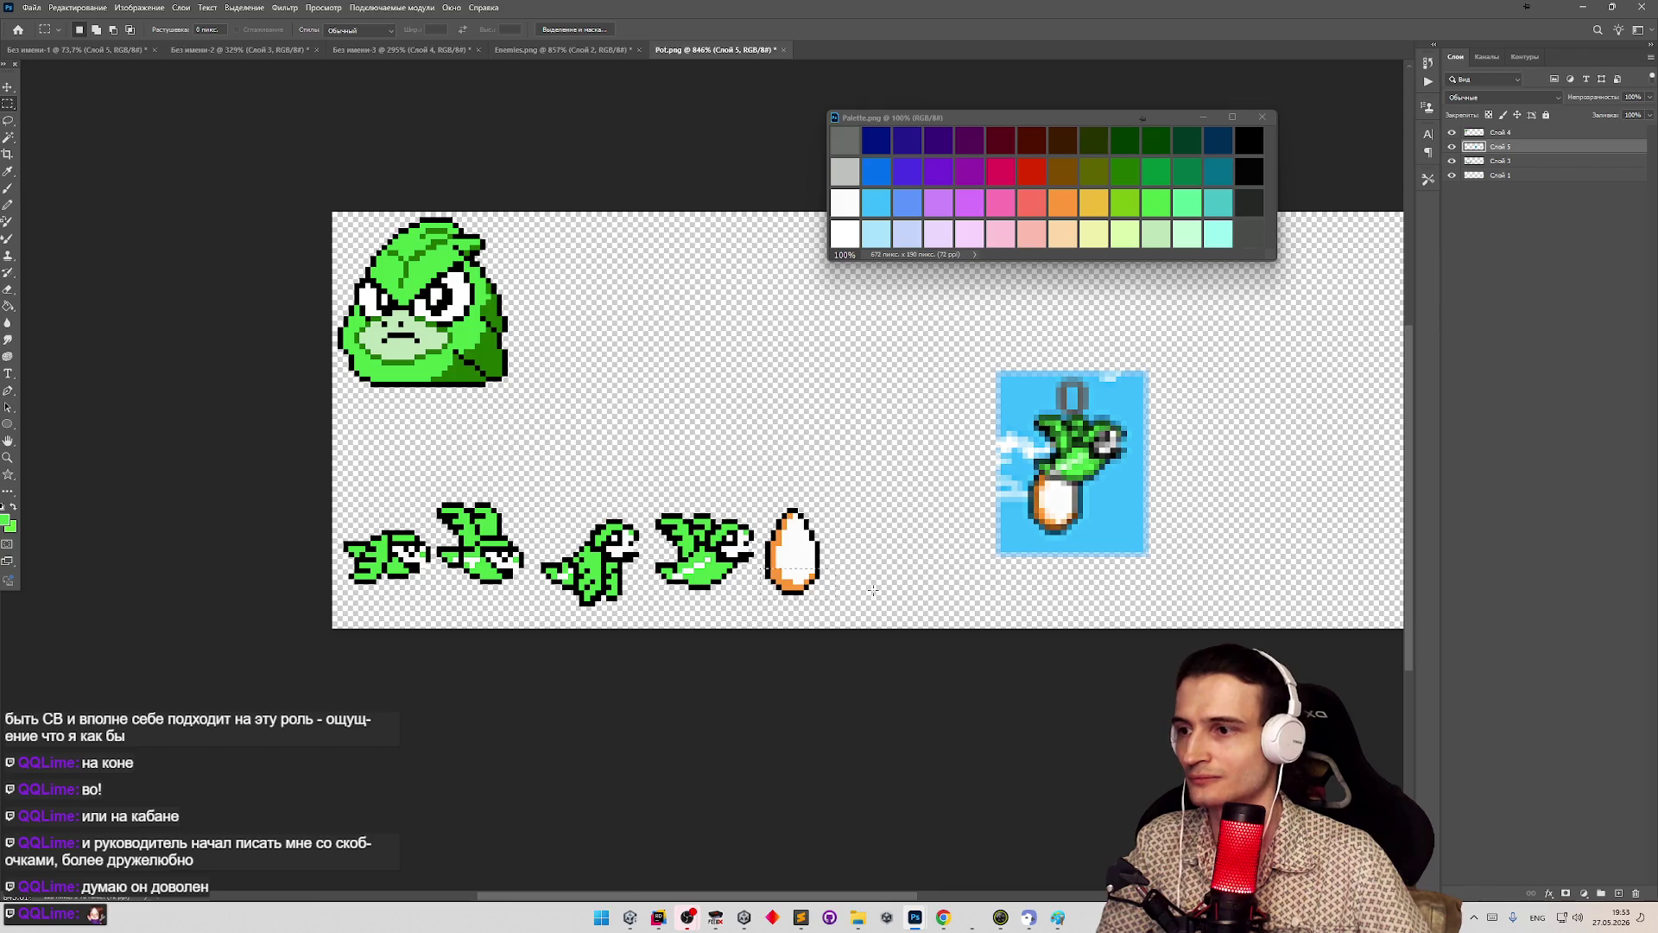
pyautogui.scroll(2, 676, 597)
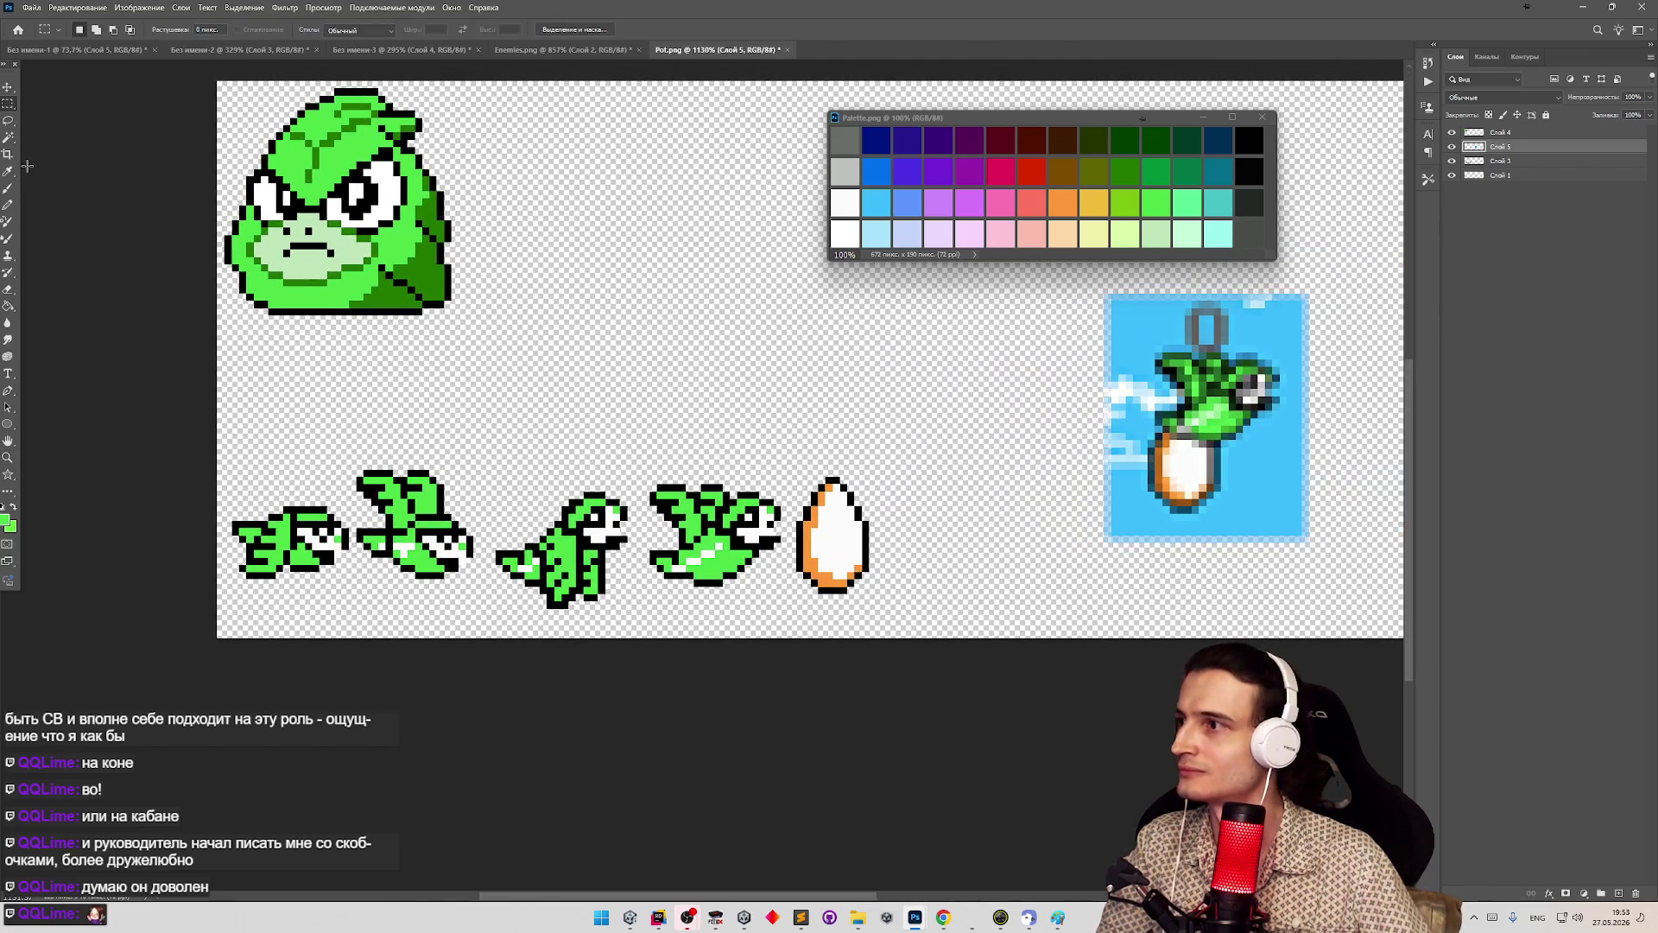
# - Pencil dark outlines along the bird's lower tail, then minimize Photoshop
pyautogui.click(7, 207)
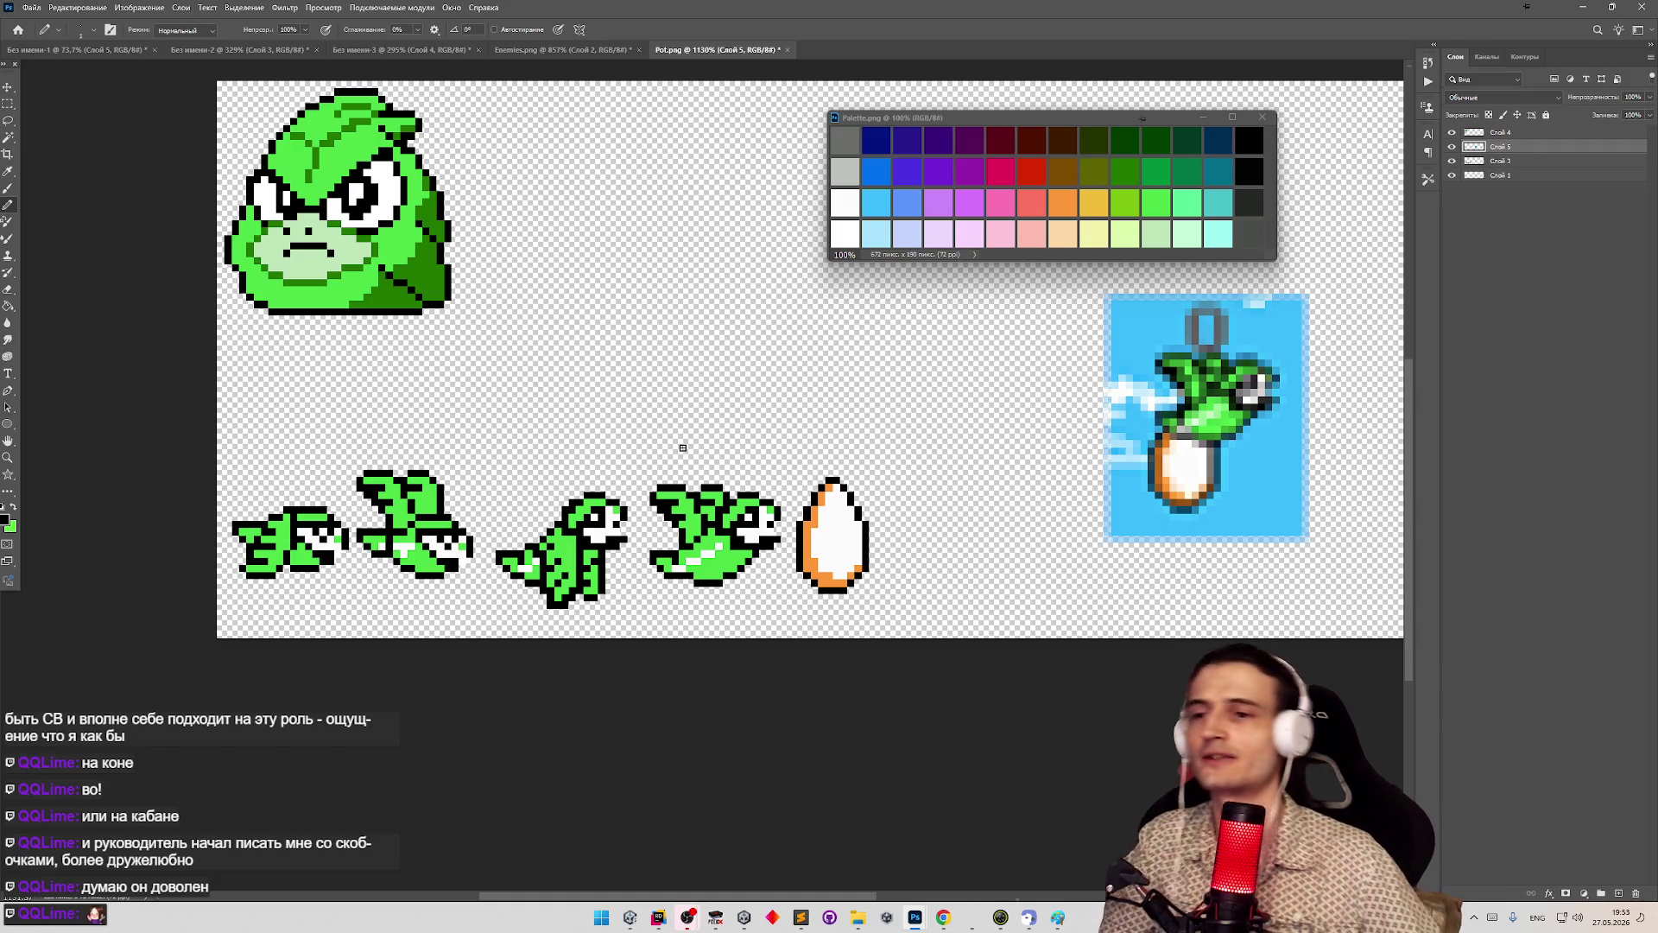
pyautogui.moveTo(500, 573)
pyautogui.mouseDown()
pyautogui.moveTo(553, 612)
pyautogui.moveTo(548, 596)
pyautogui.mouseUp()
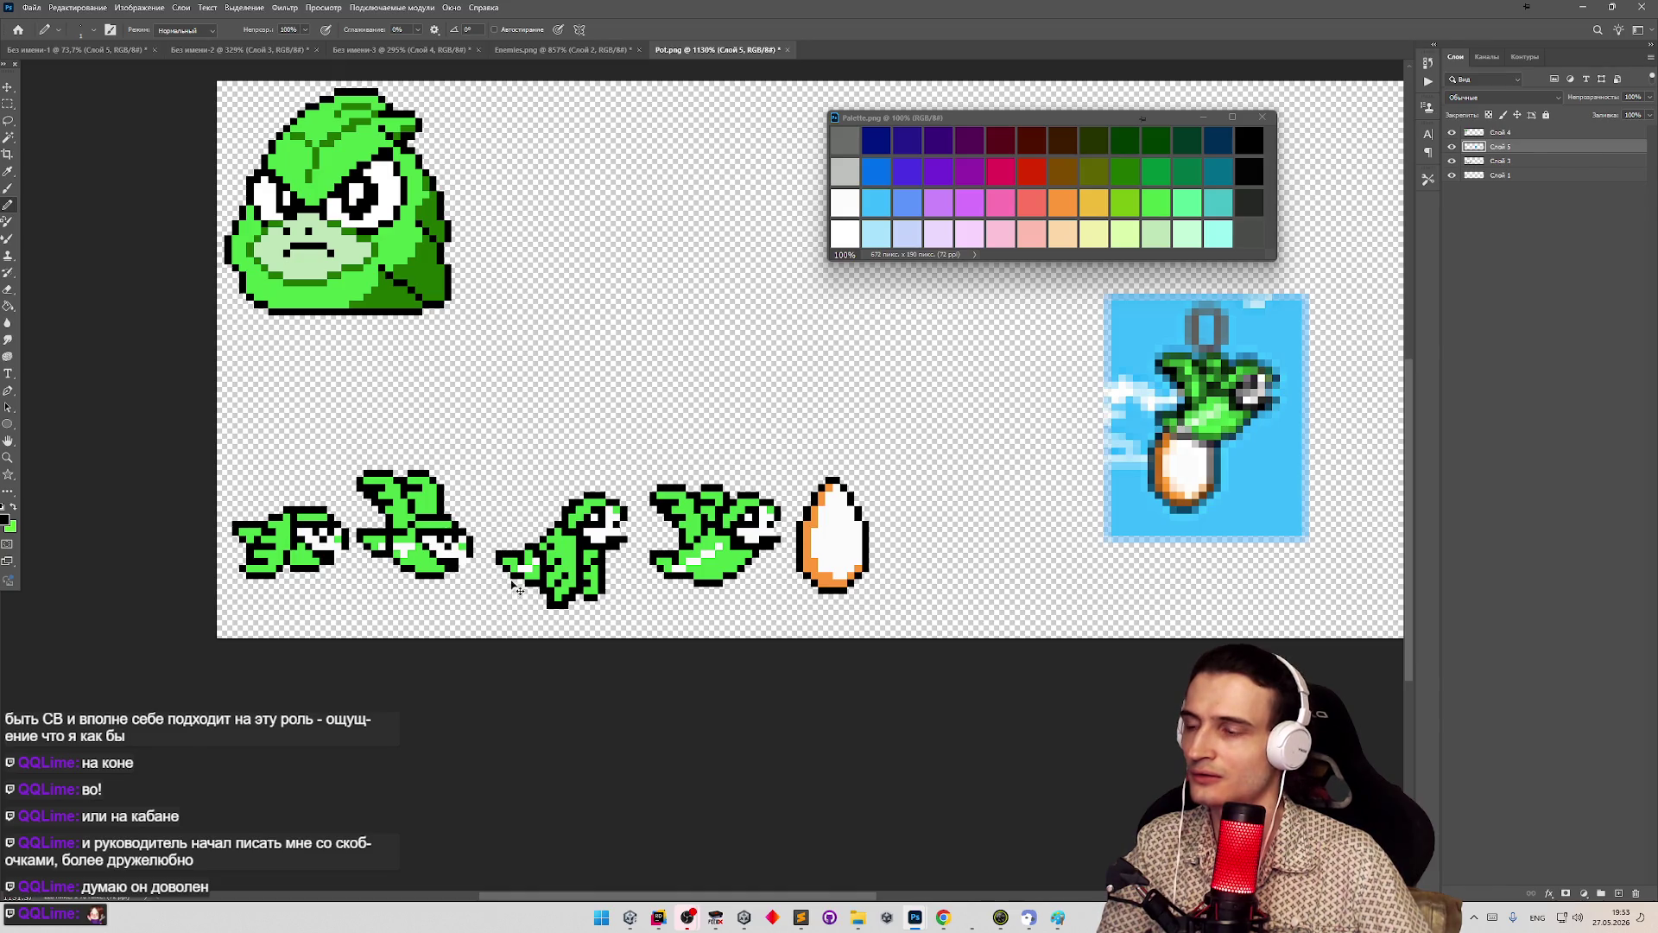
pyautogui.press('z')
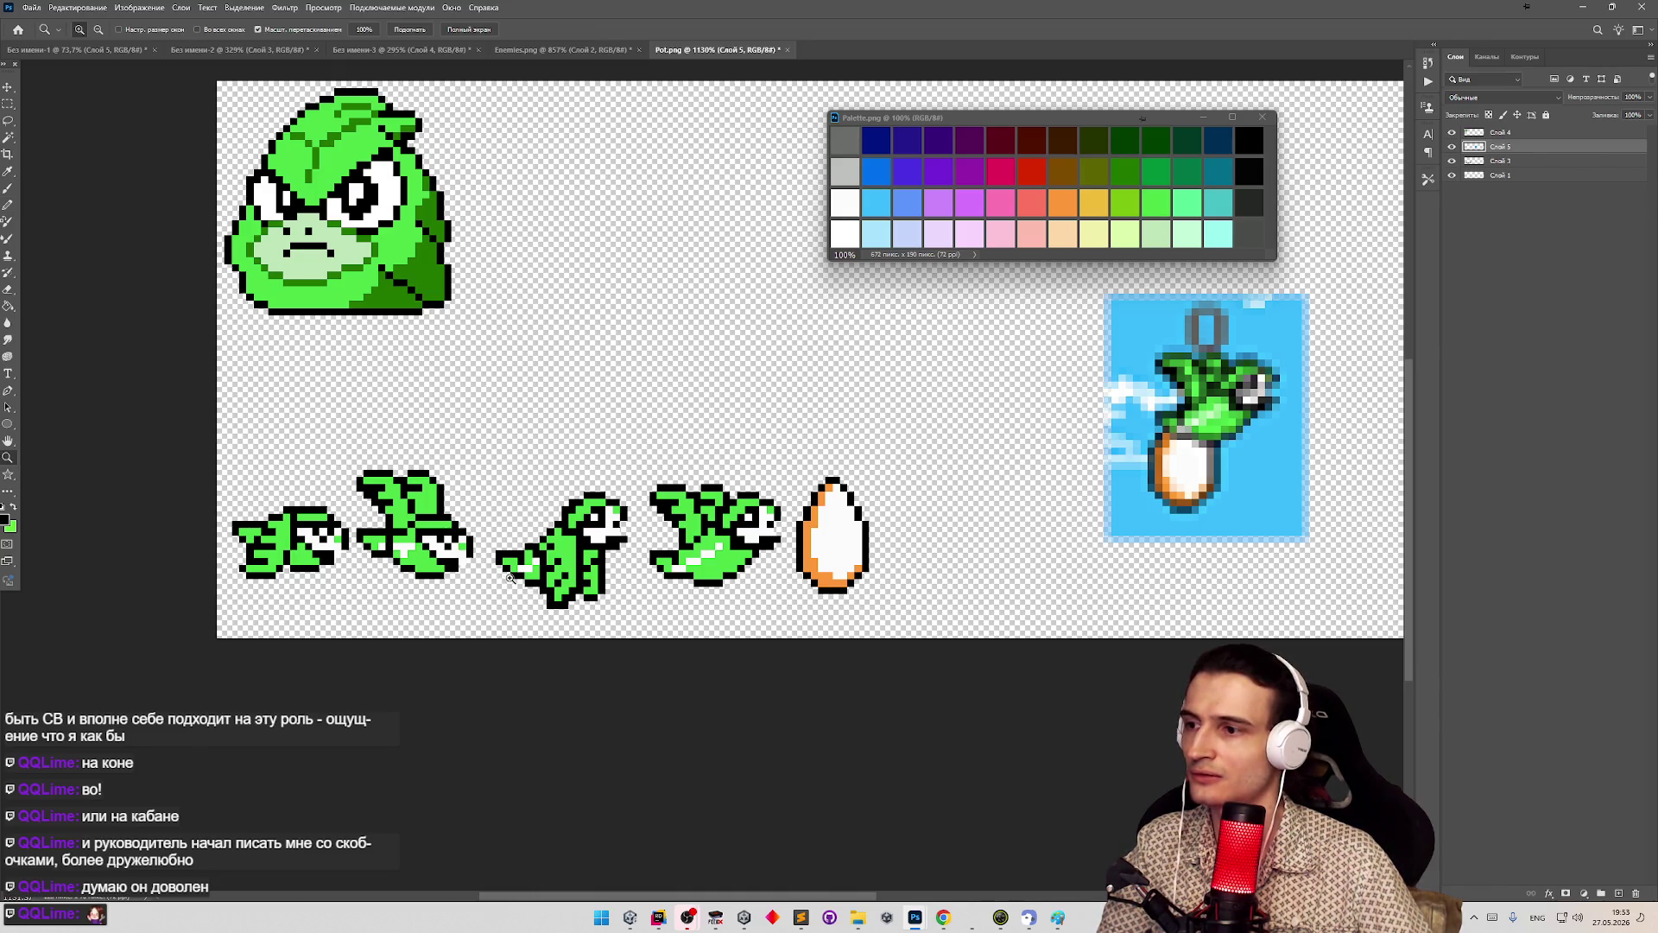
pyautogui.press('b')
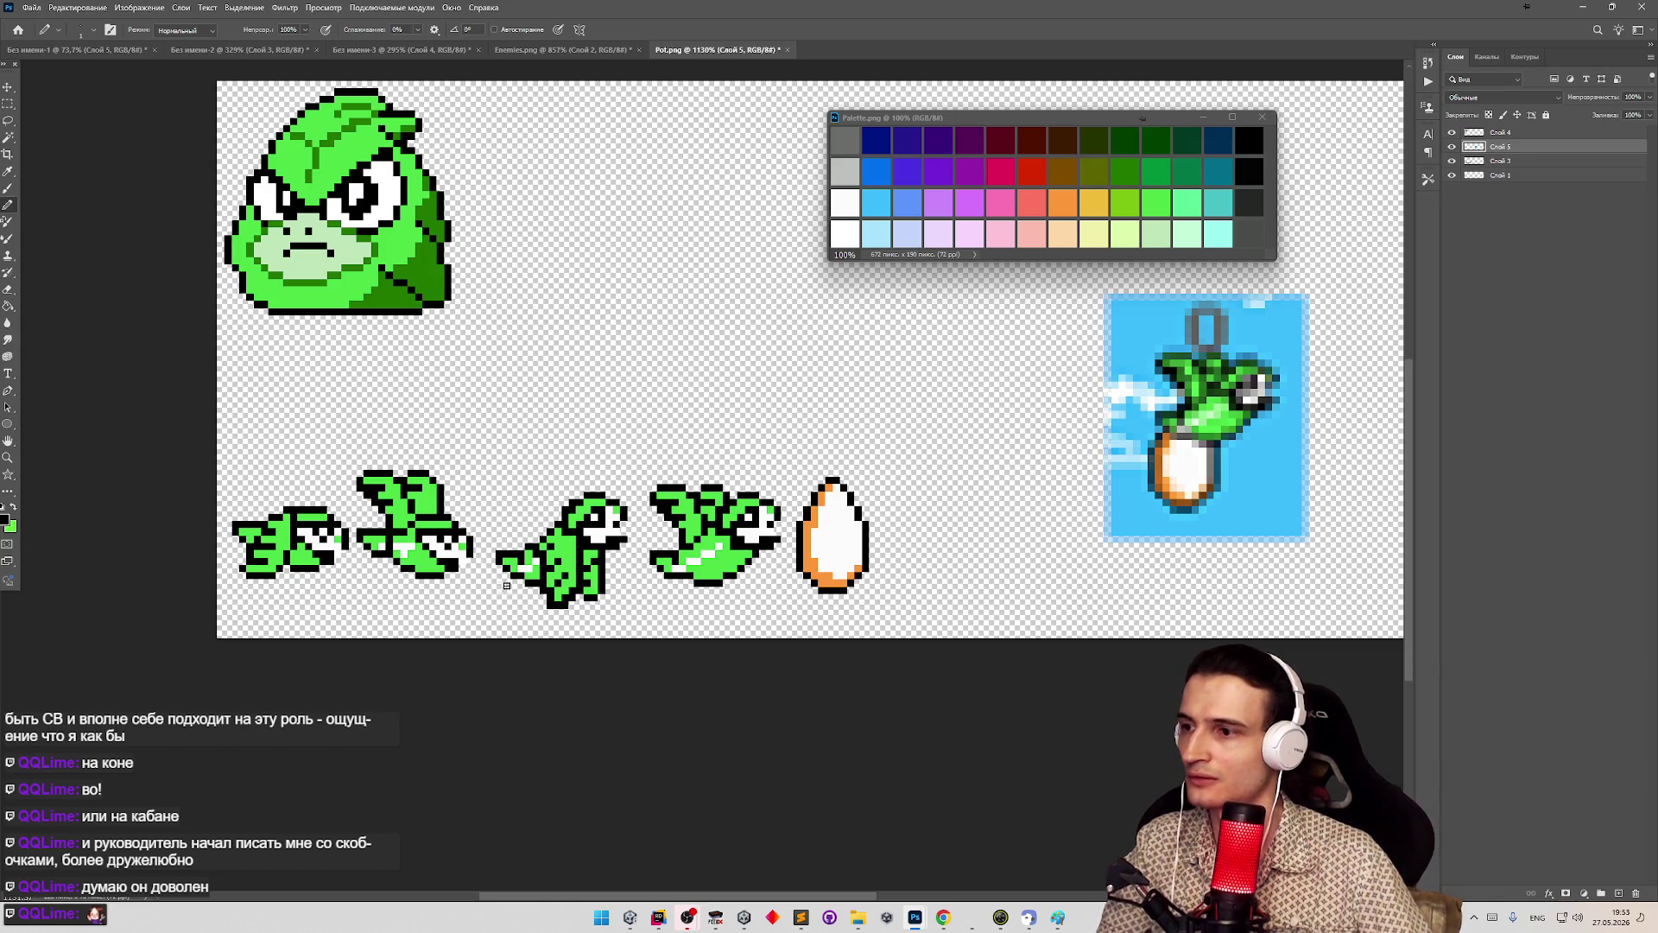
pyautogui.moveTo(496, 570); pyautogui.dragTo(498, 599)
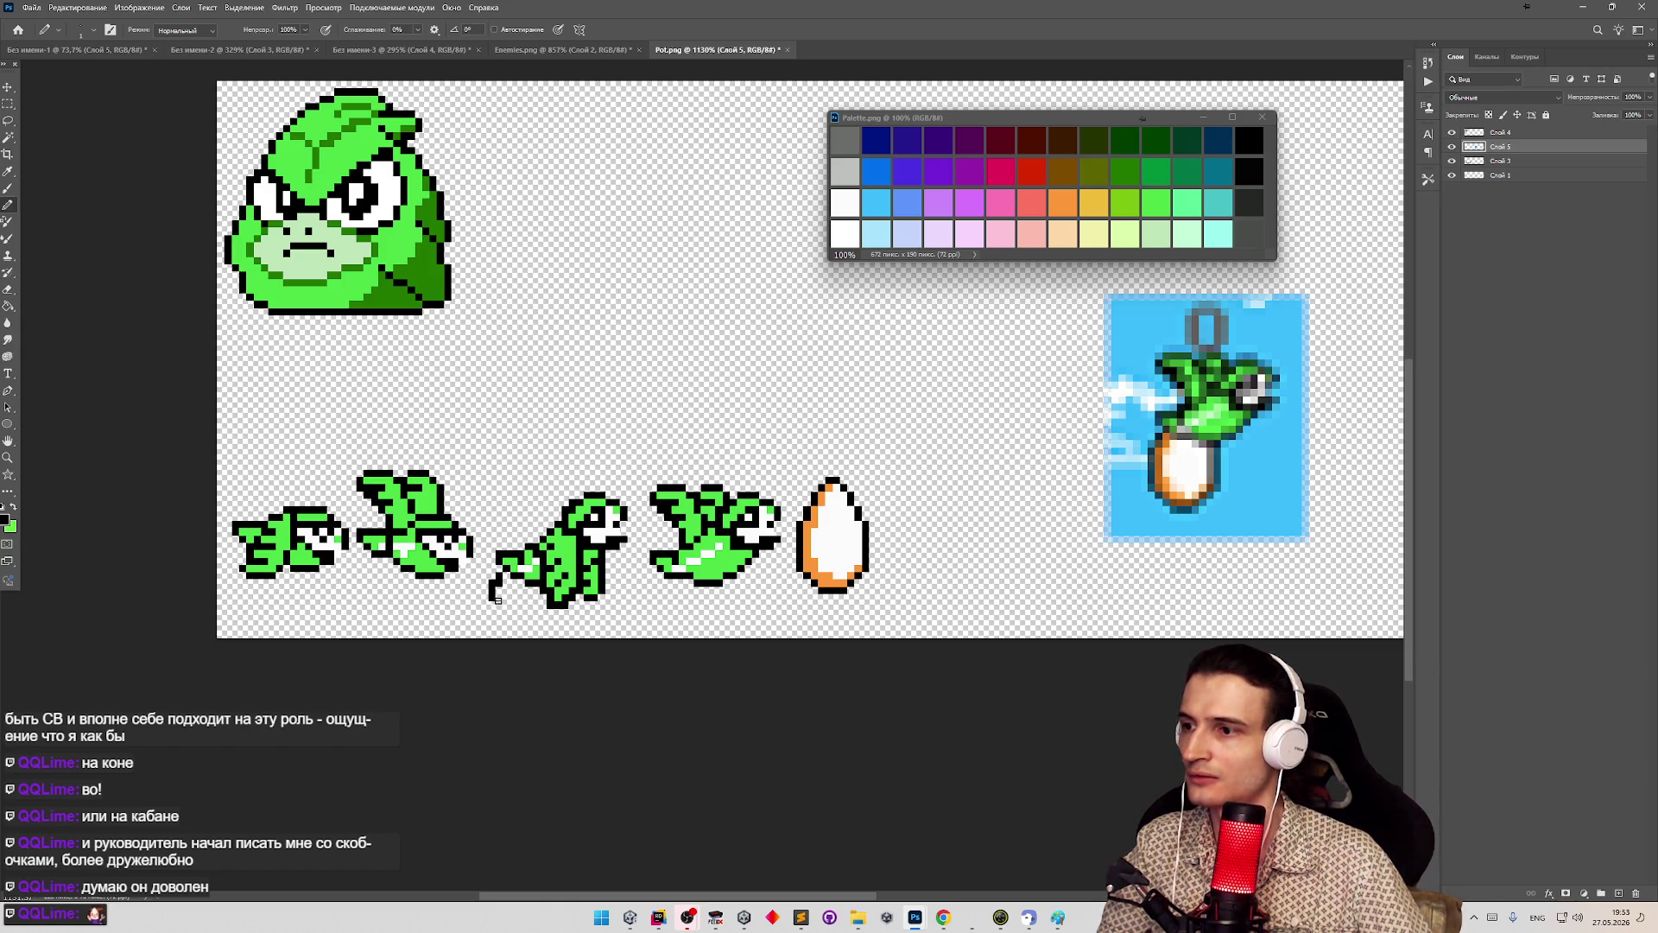
pyautogui.click(1586, 8)
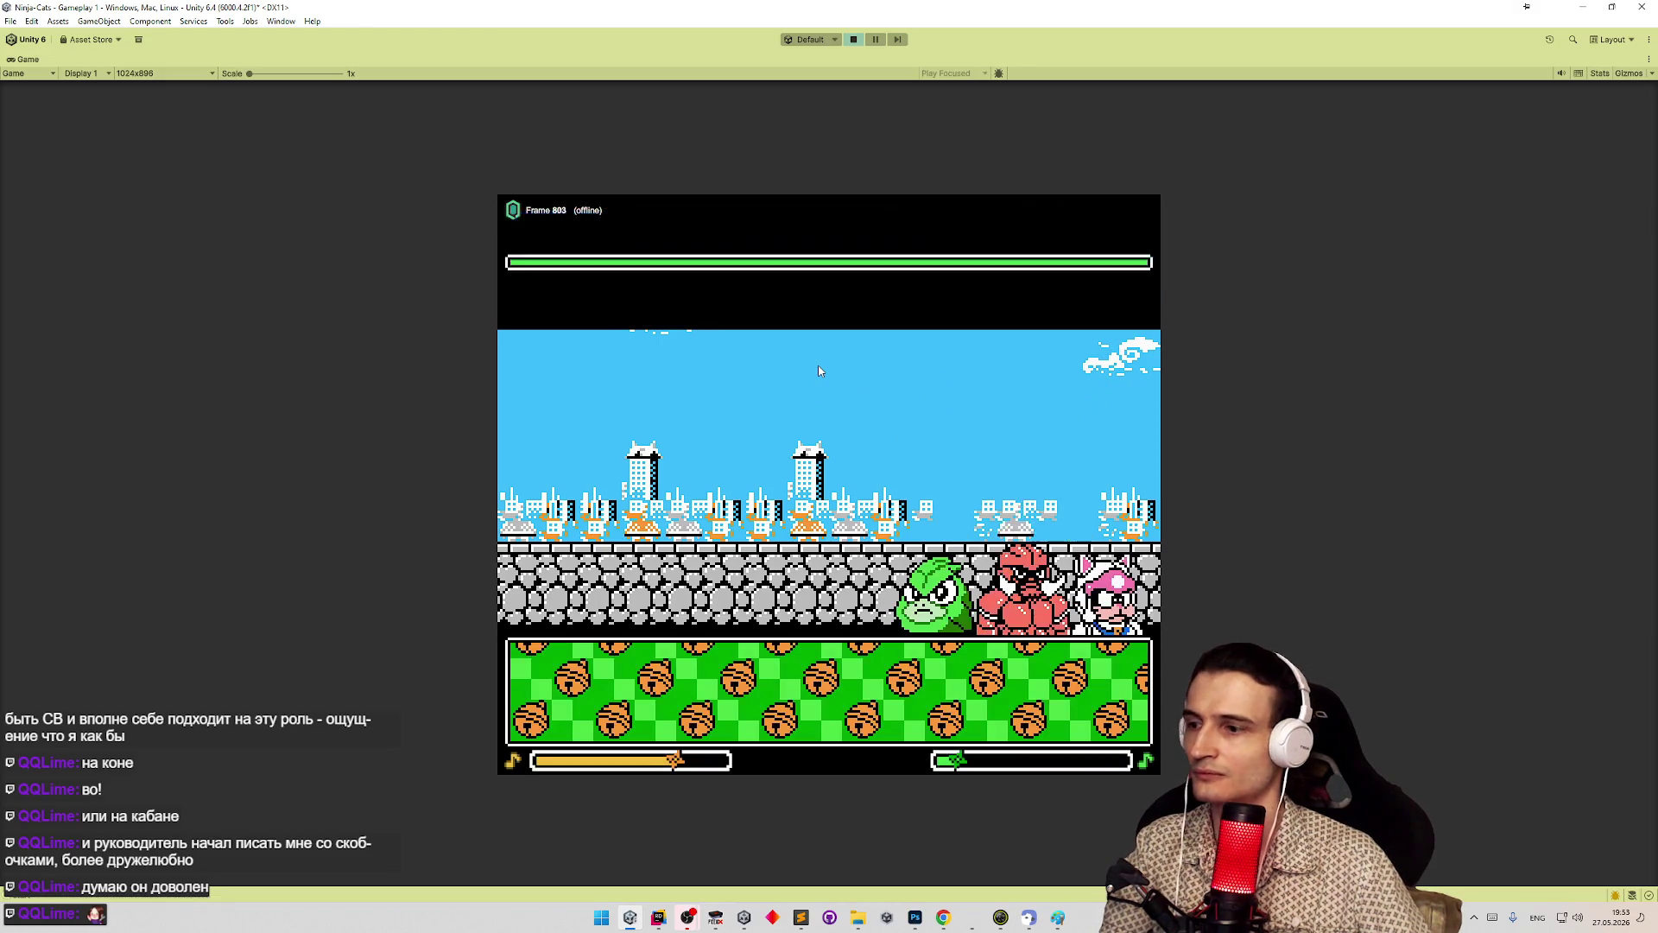
# - Restart Play mode for the Peregon boss fight, then restore the editor layout and pause
pyautogui.hotkey('ctrl', 'p')
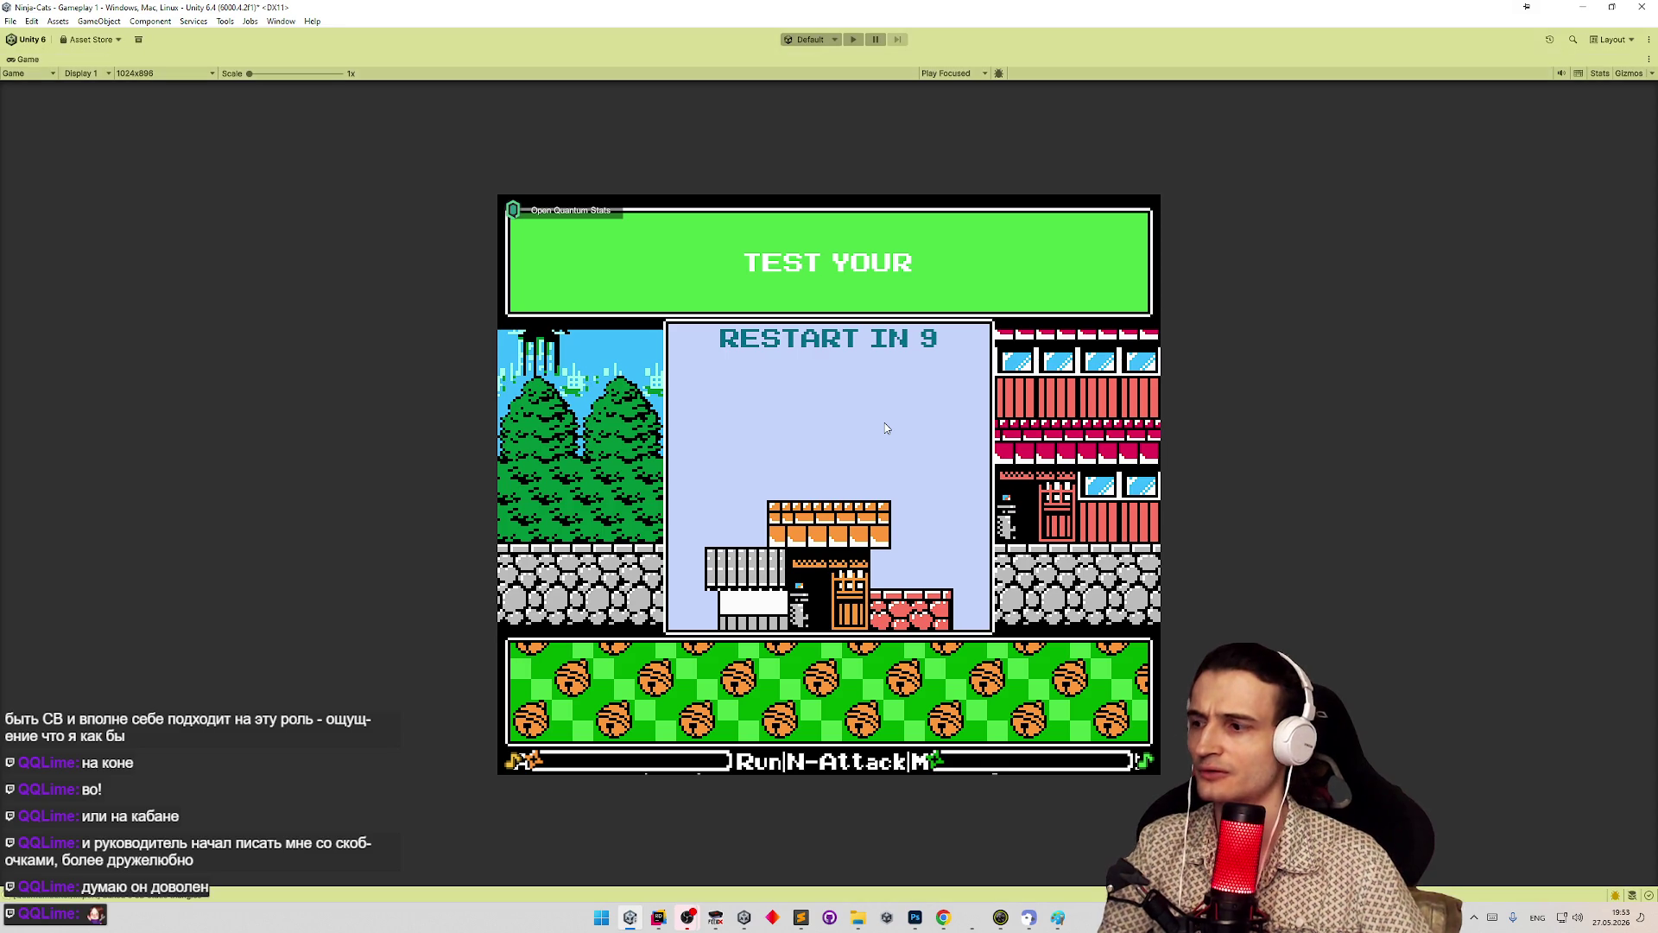
pyautogui.hotkey('ctrl', 'p')
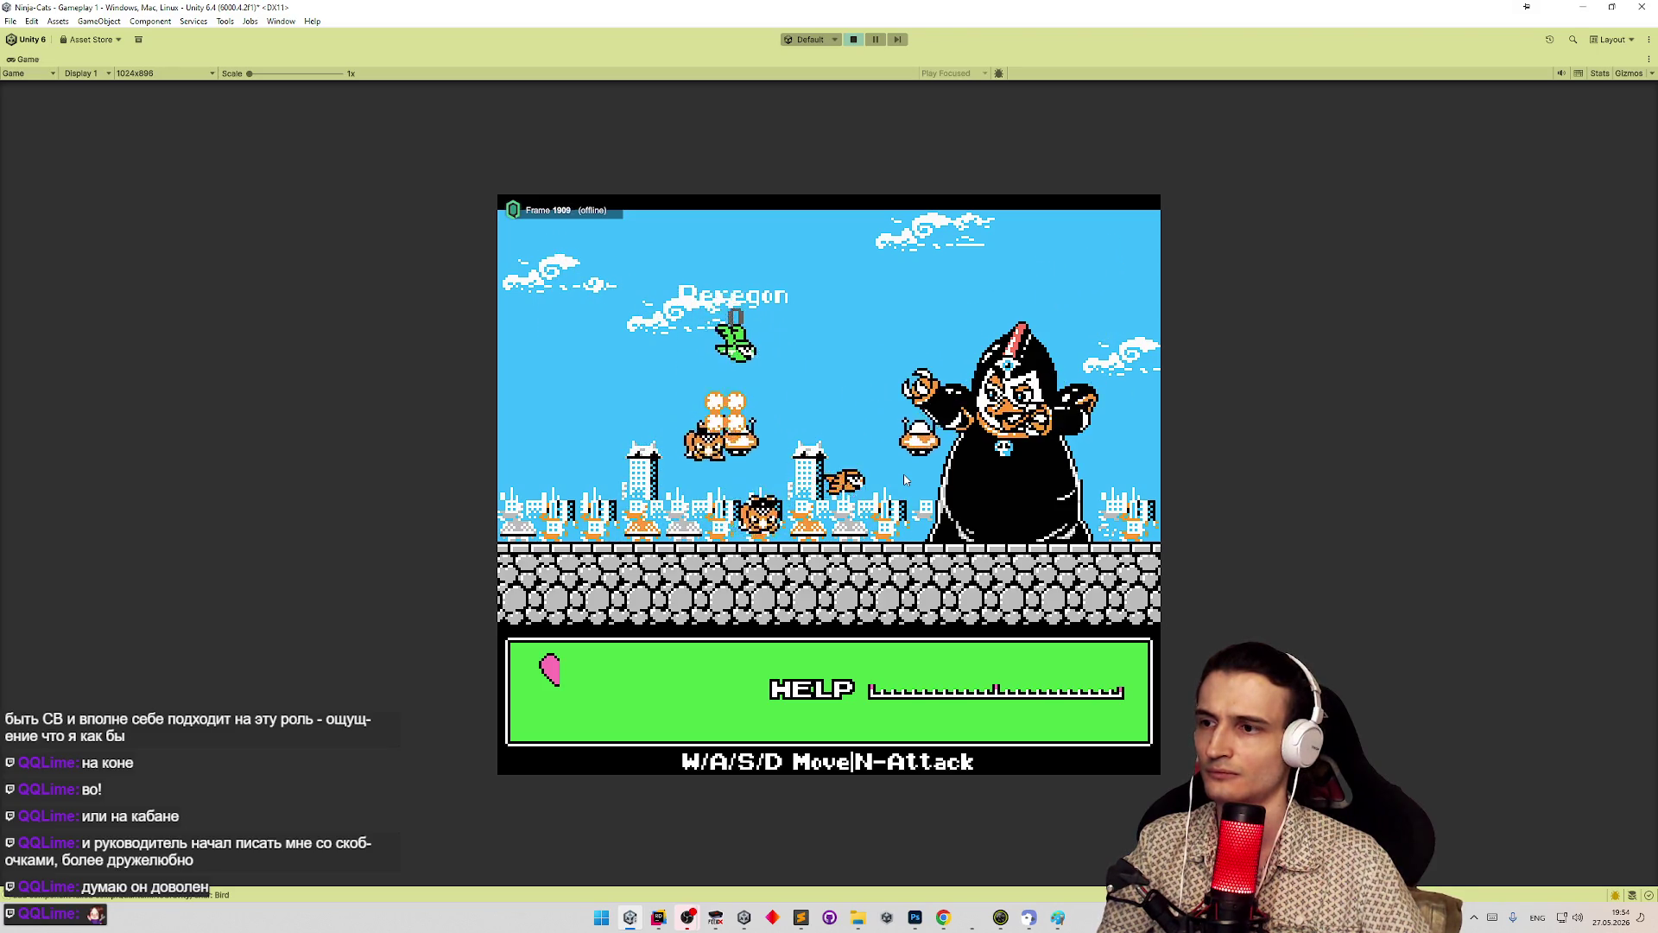
pyautogui.hotkey('shift', 'space')
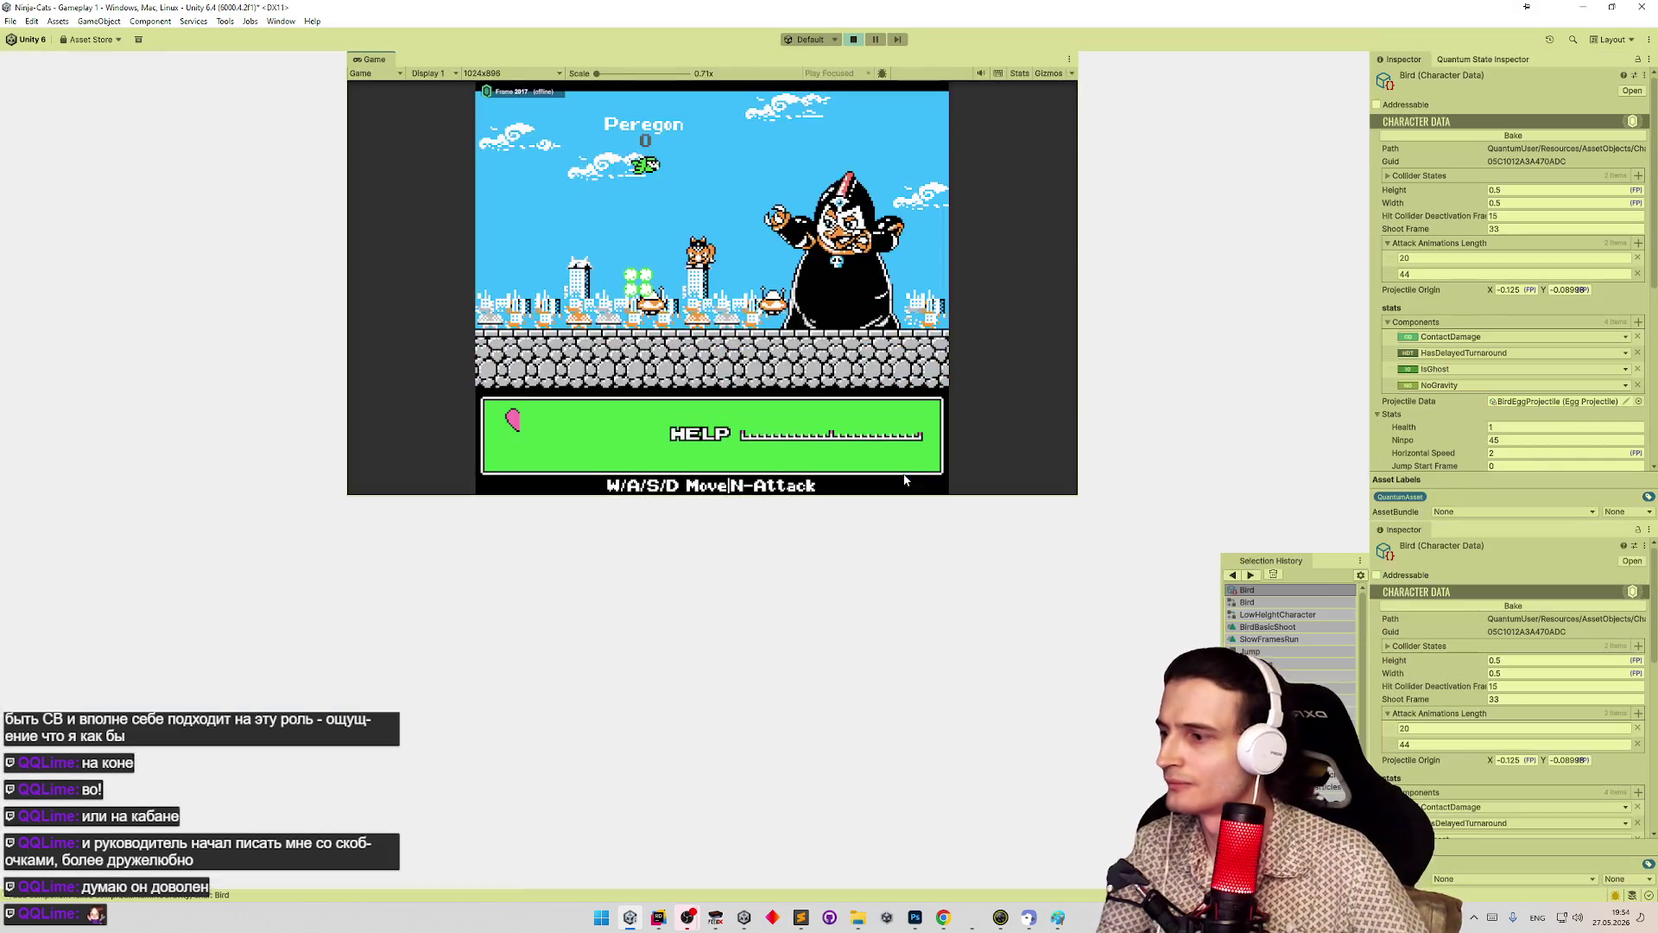
pyautogui.hotkey('ctrl', 'shift', 'p')
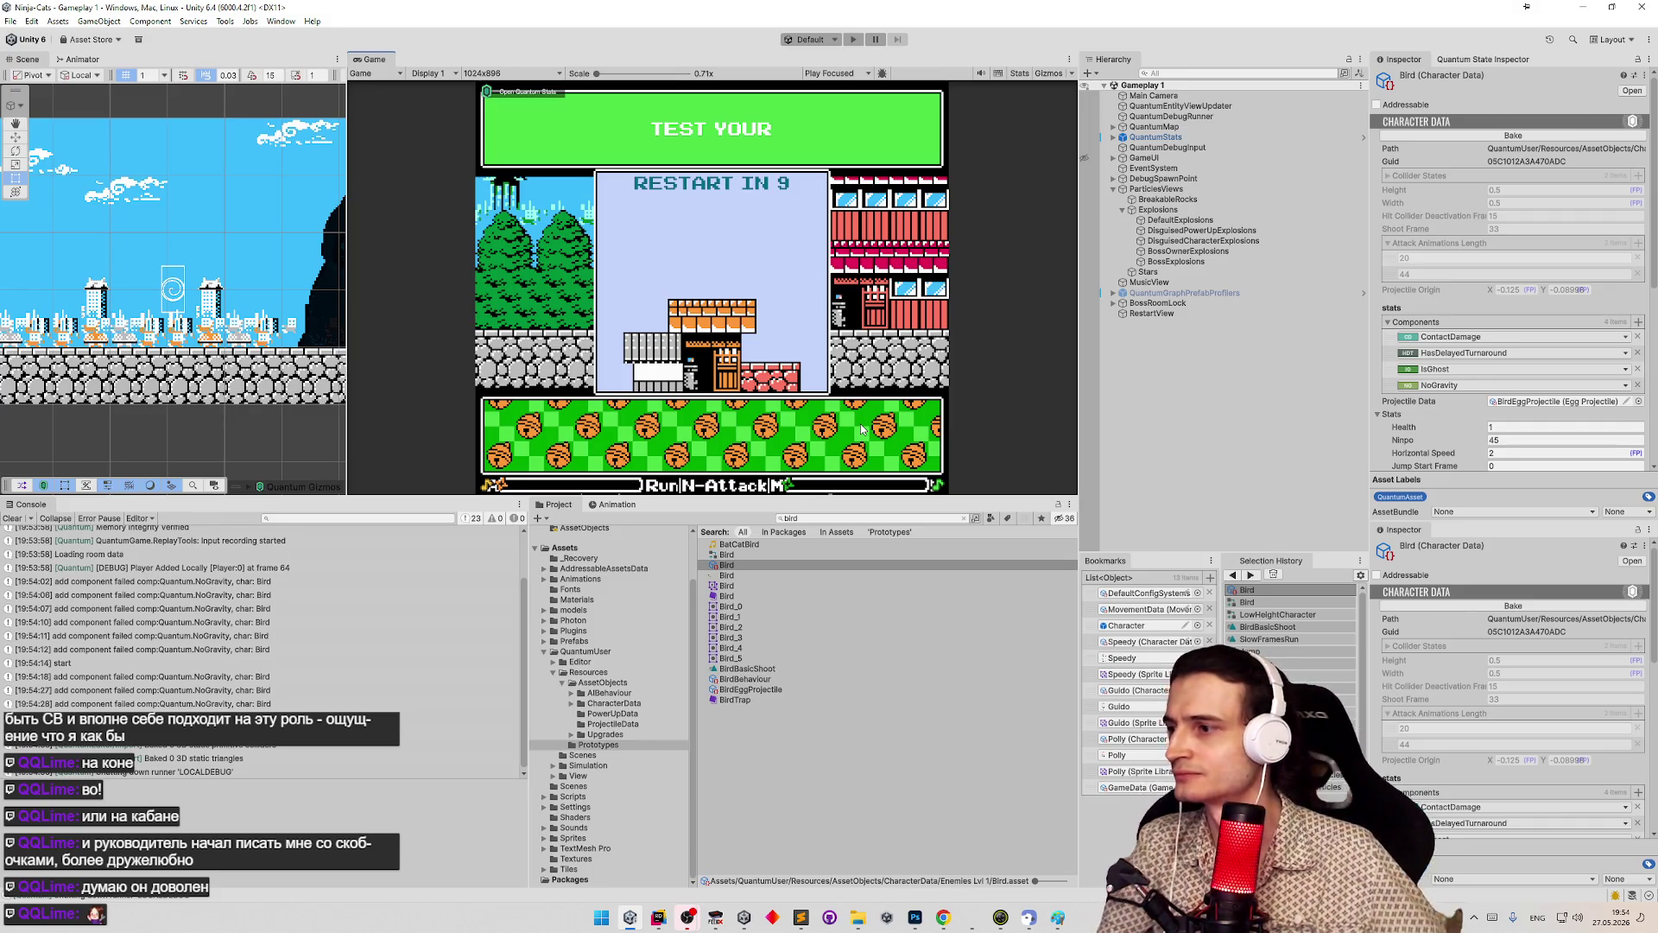
pyautogui.click(659, 917)
pyautogui.click(728, 340)
pyautogui.press('shift')
pyautogui.press('shift')
pyautogui.write('ai')
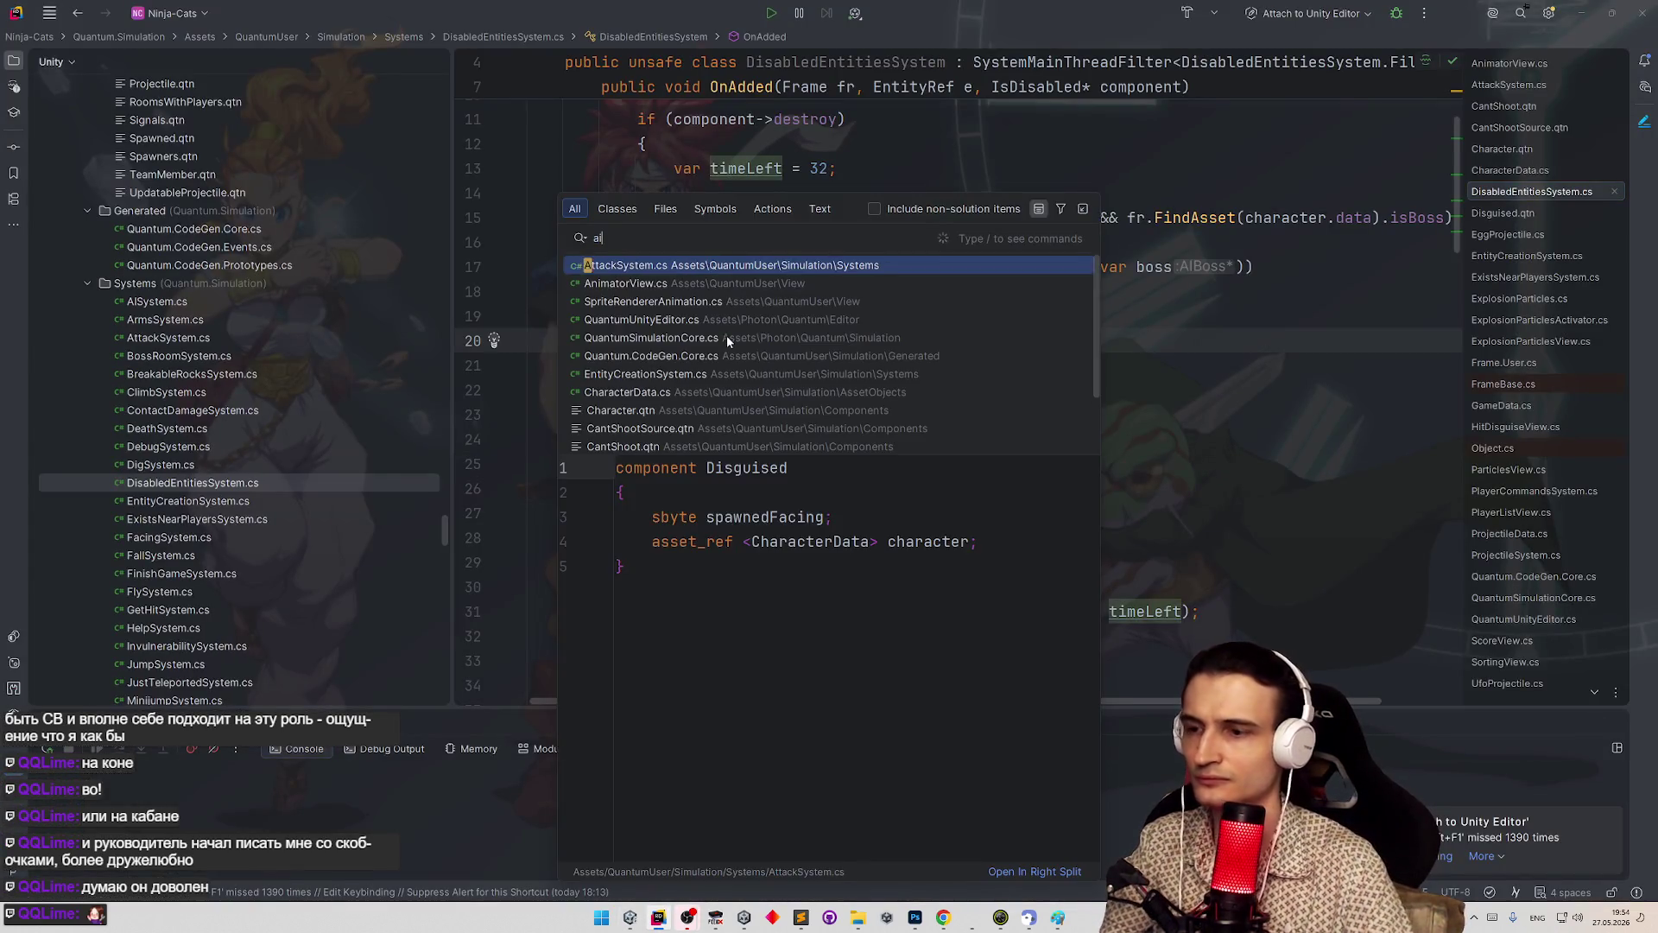
pyautogui.write('ve')
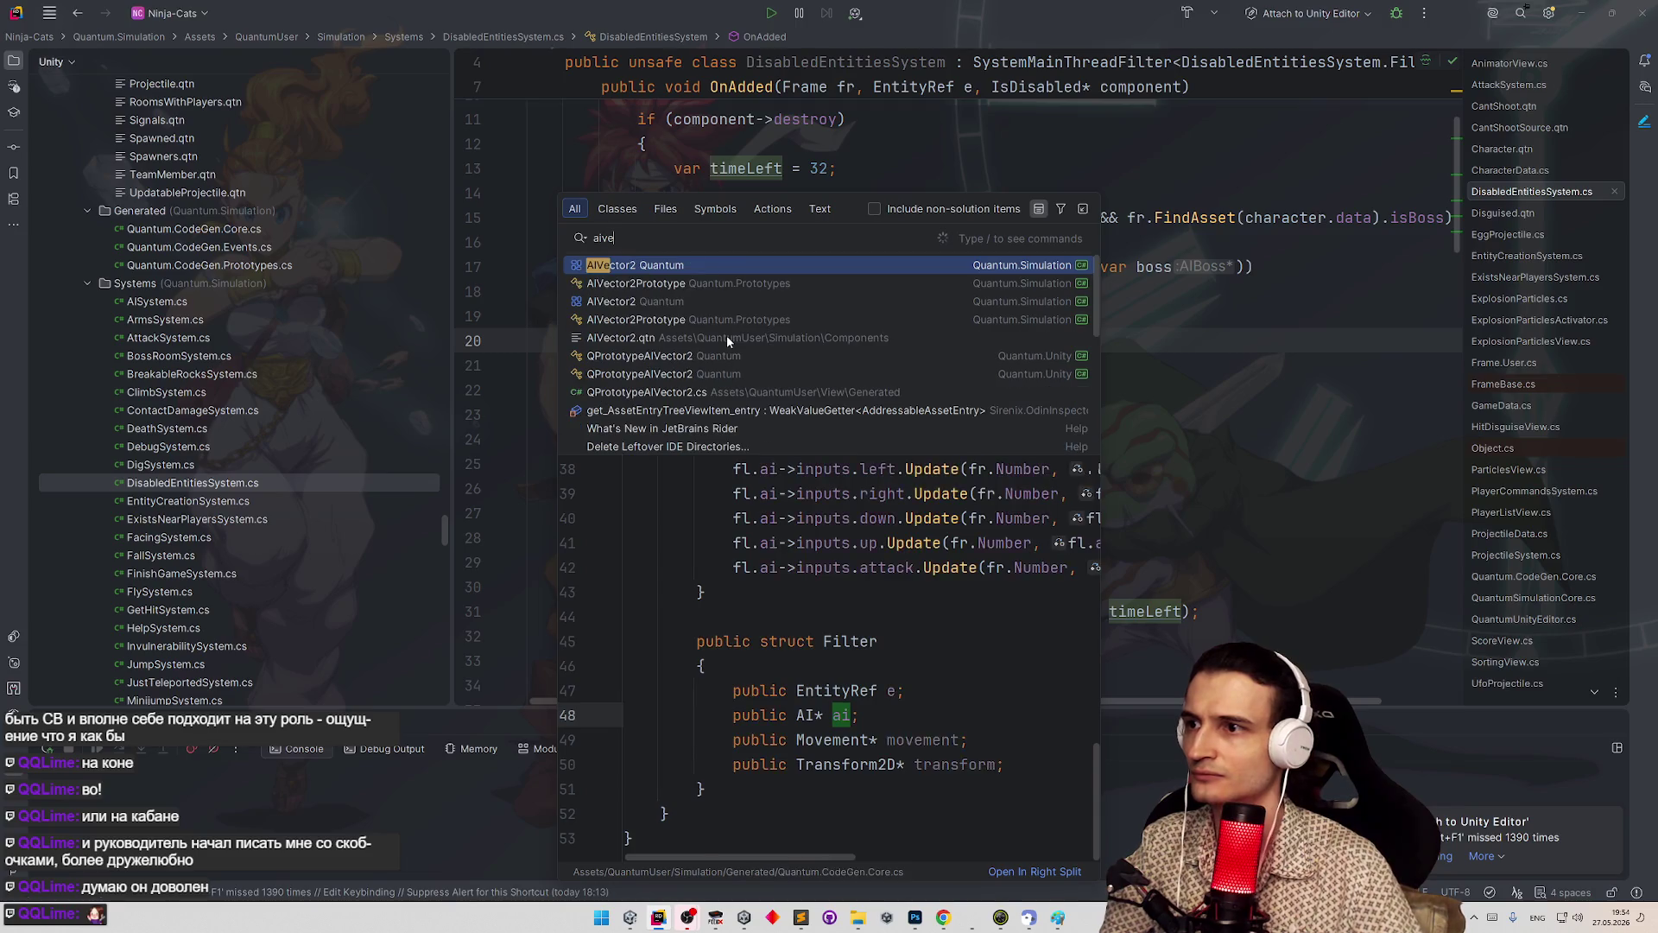
pyautogui.write('rt')
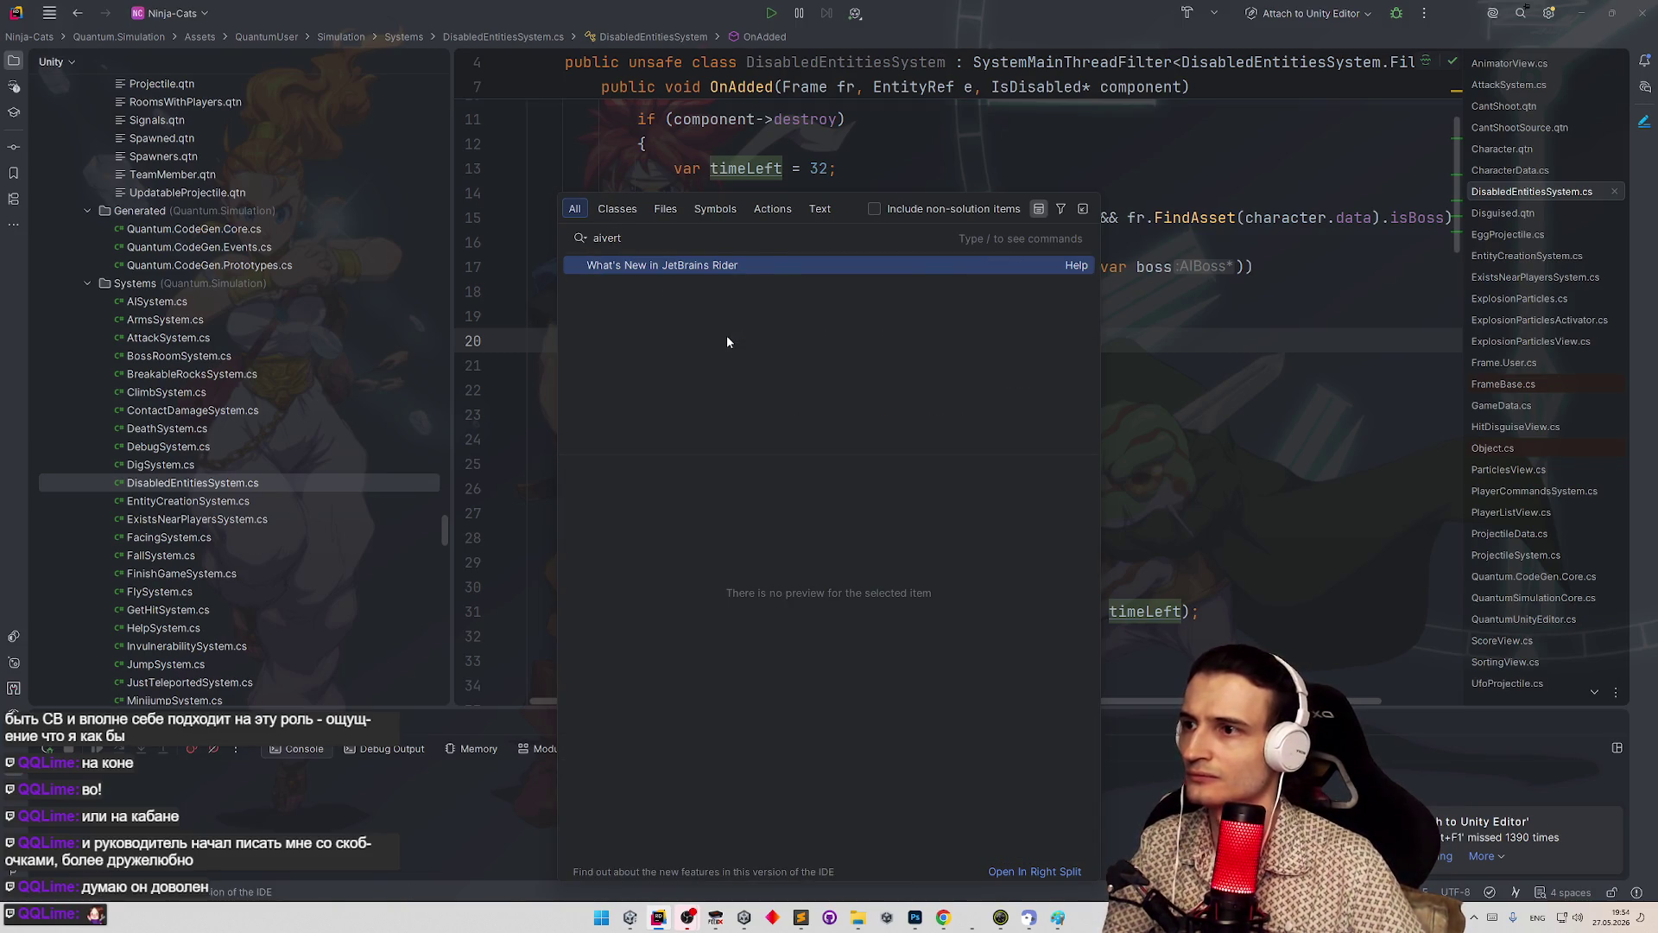
pyautogui.hotkey('ctrl', 'a')
pyautogui.write('vertica')
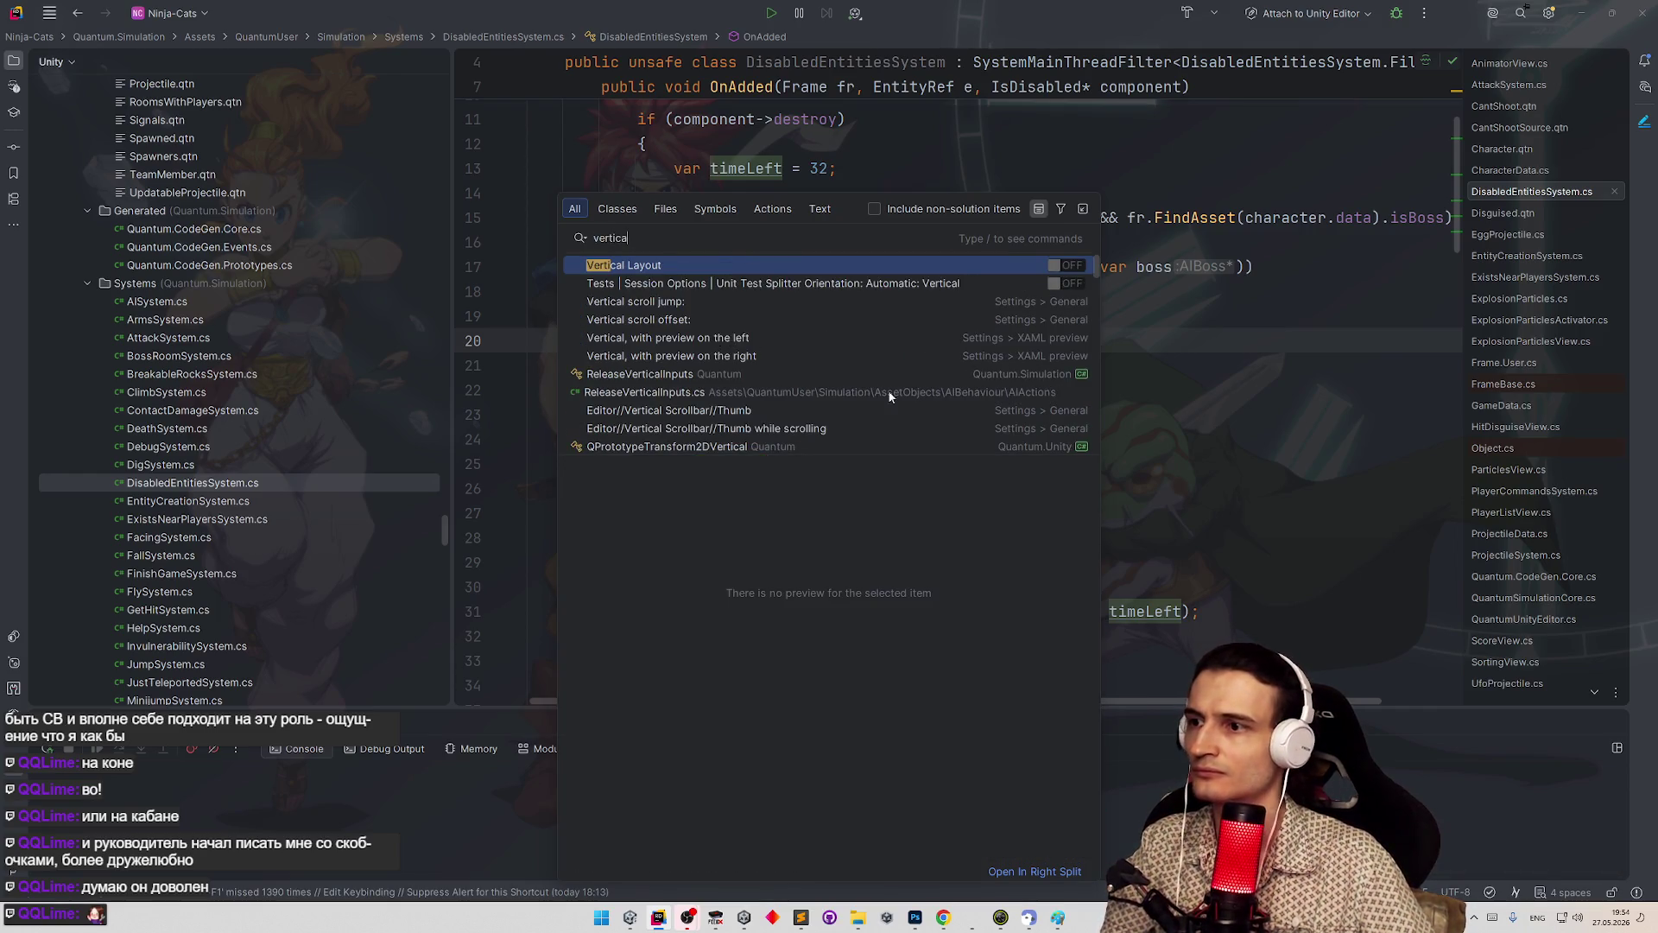
pyautogui.press('Escape')
pyautogui.click(1581, 13)
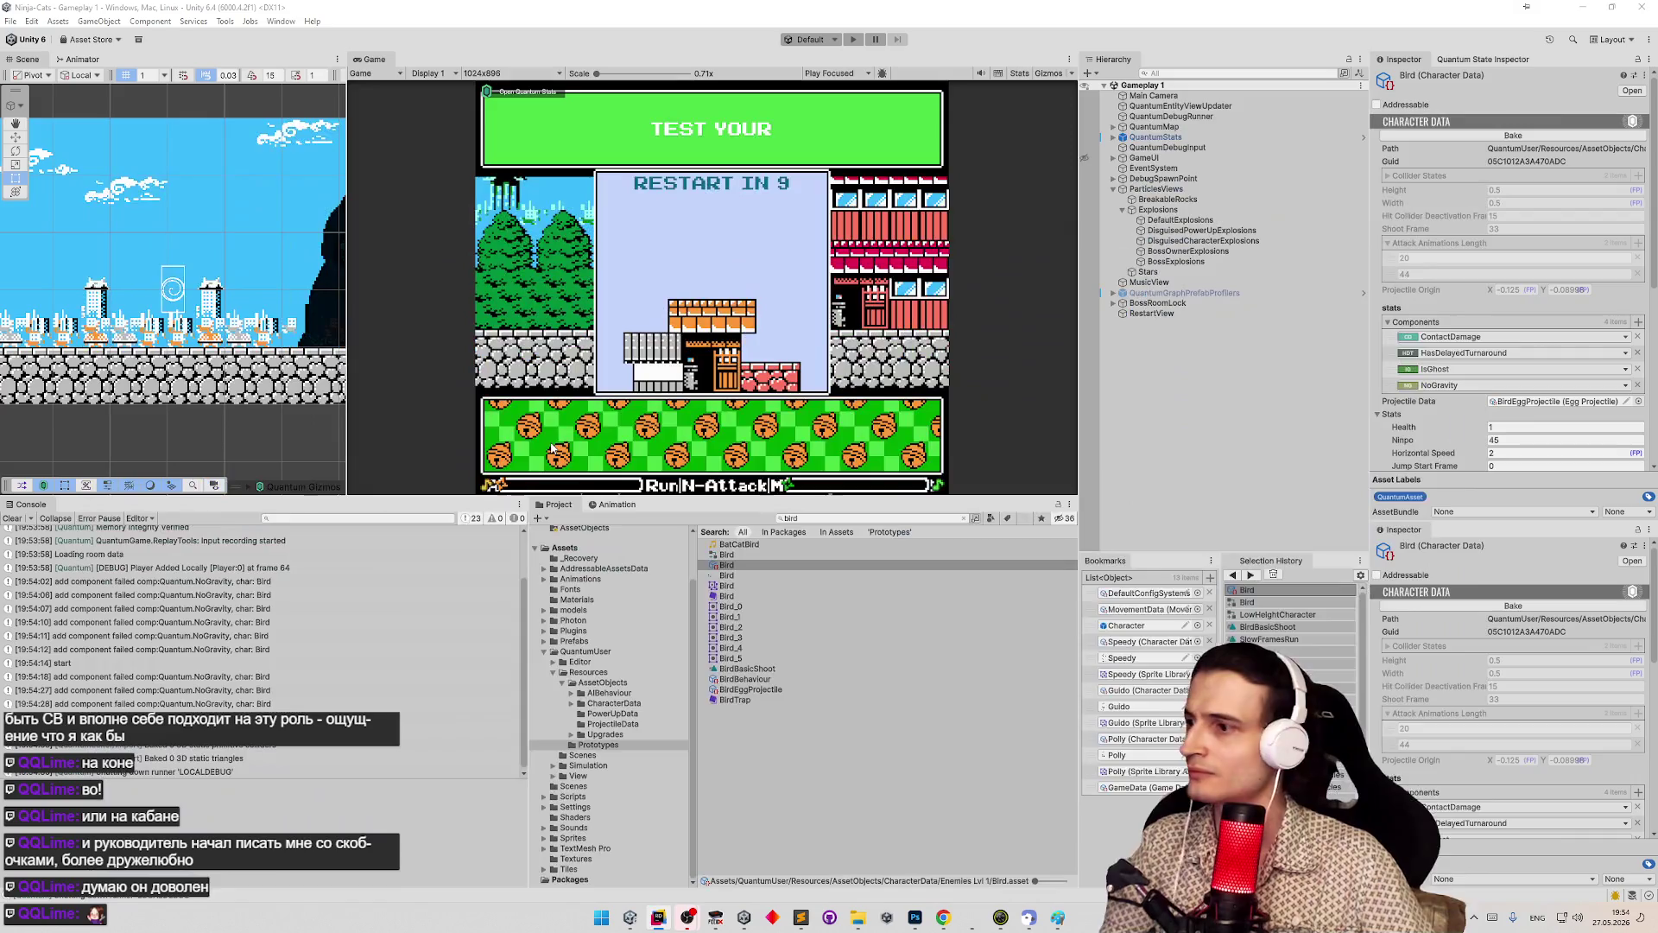
# - Clear the Console and the 'bird' Project search so the Prototypes folder is listed
pyautogui.click(12, 518)
pyautogui.click(704, 384)
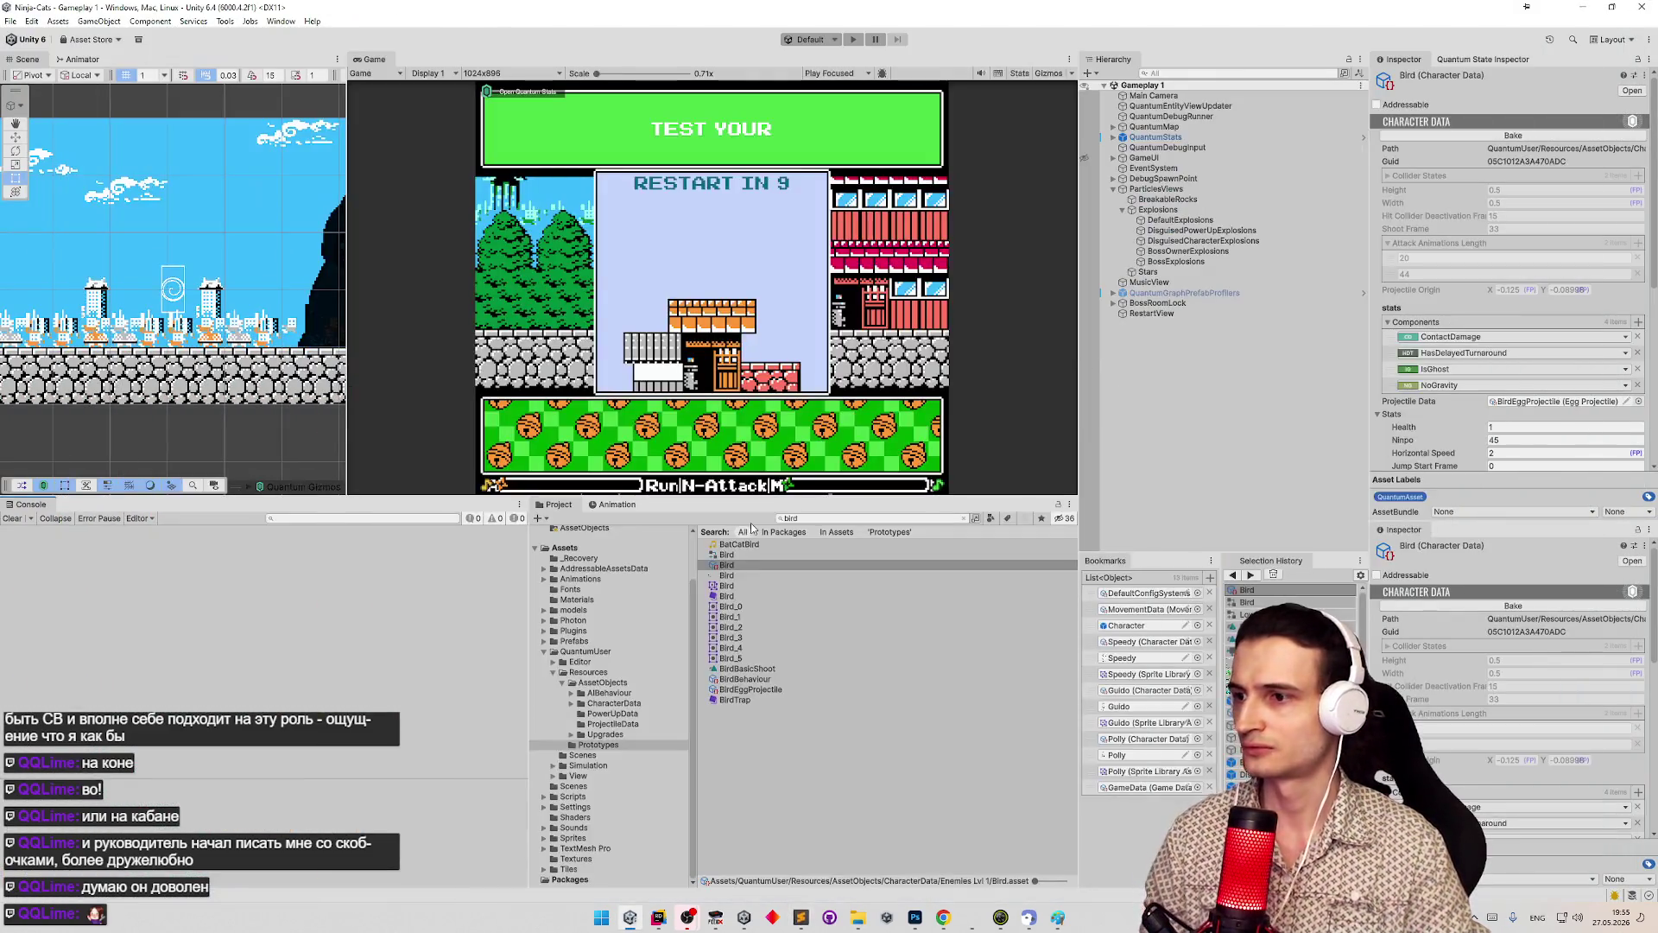
pyautogui.click(964, 519)
pyautogui.scroll(-5, 1480, 328)
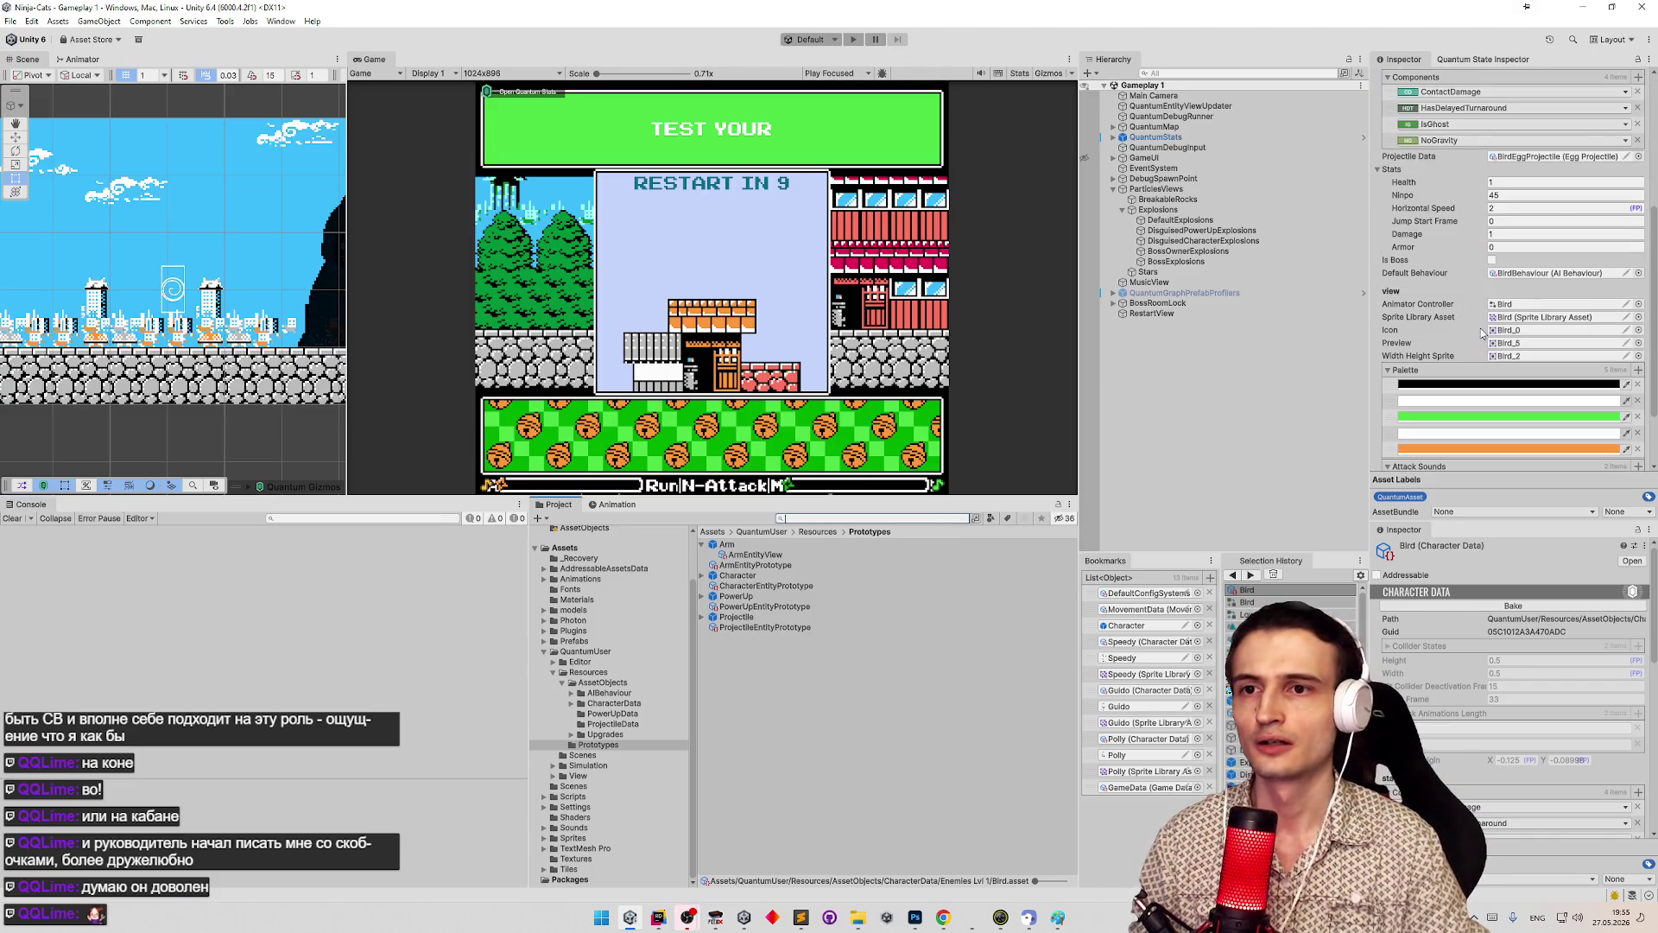
pyautogui.scroll(-2, 1481, 328)
pyautogui.scroll(4, 1496, 281)
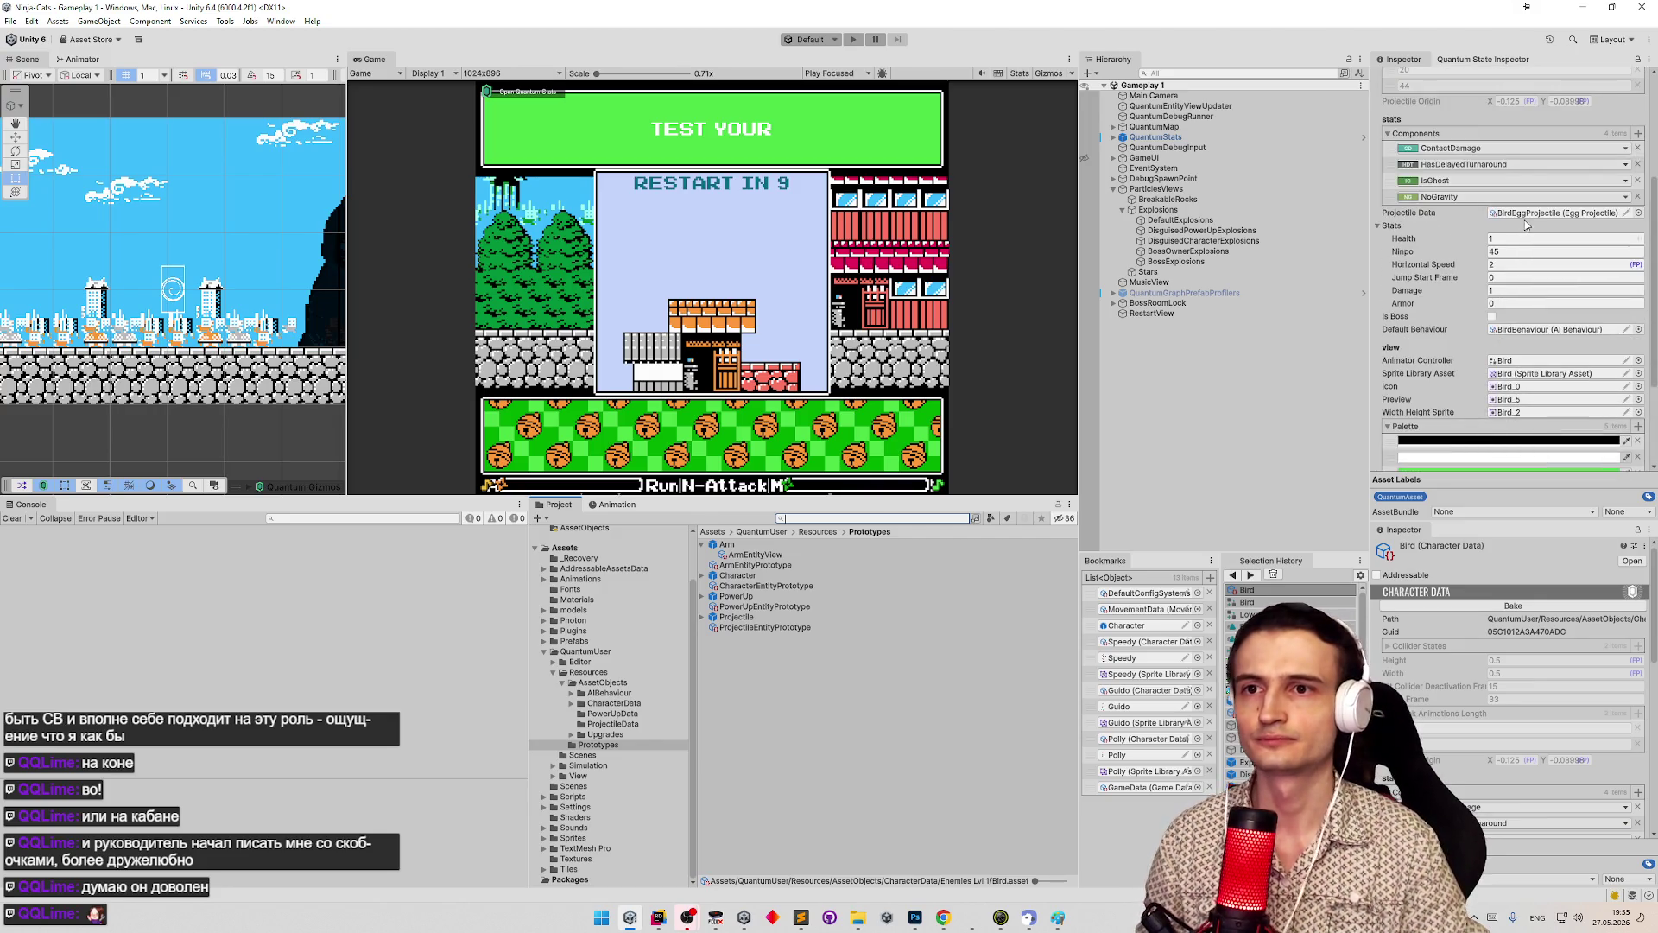
# - Open BirdEggProjectile from the Projectile Data field, then enter Play mode
pyautogui.doubleClick(1526, 215)
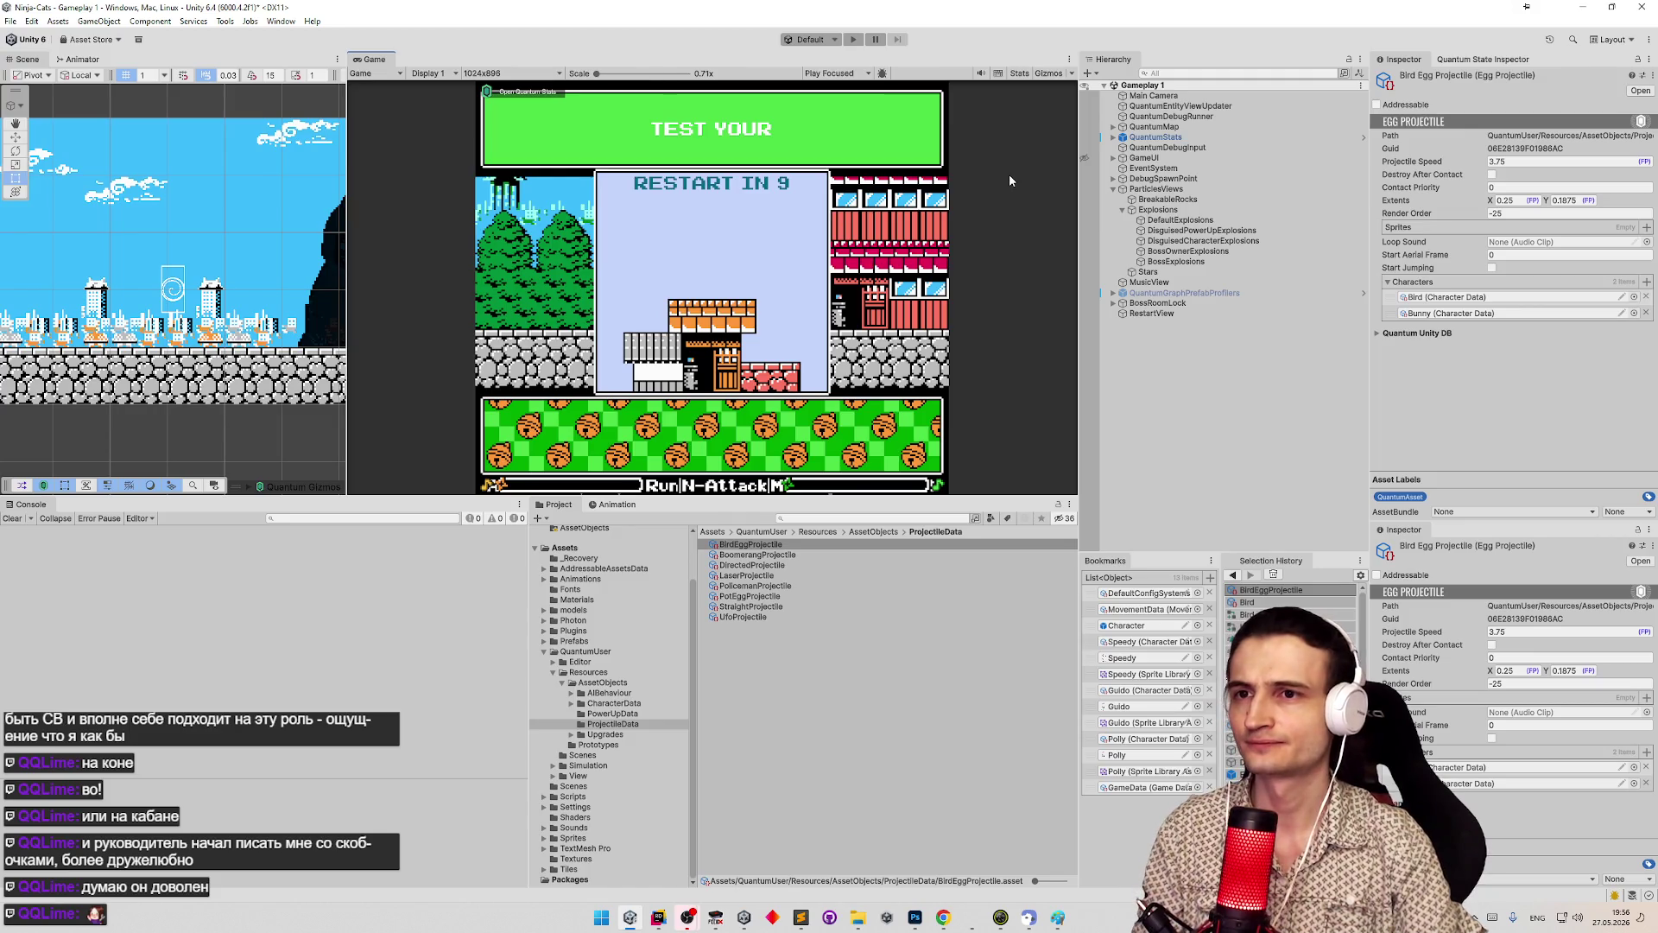
pyautogui.hotkey('ctrl', 'p')
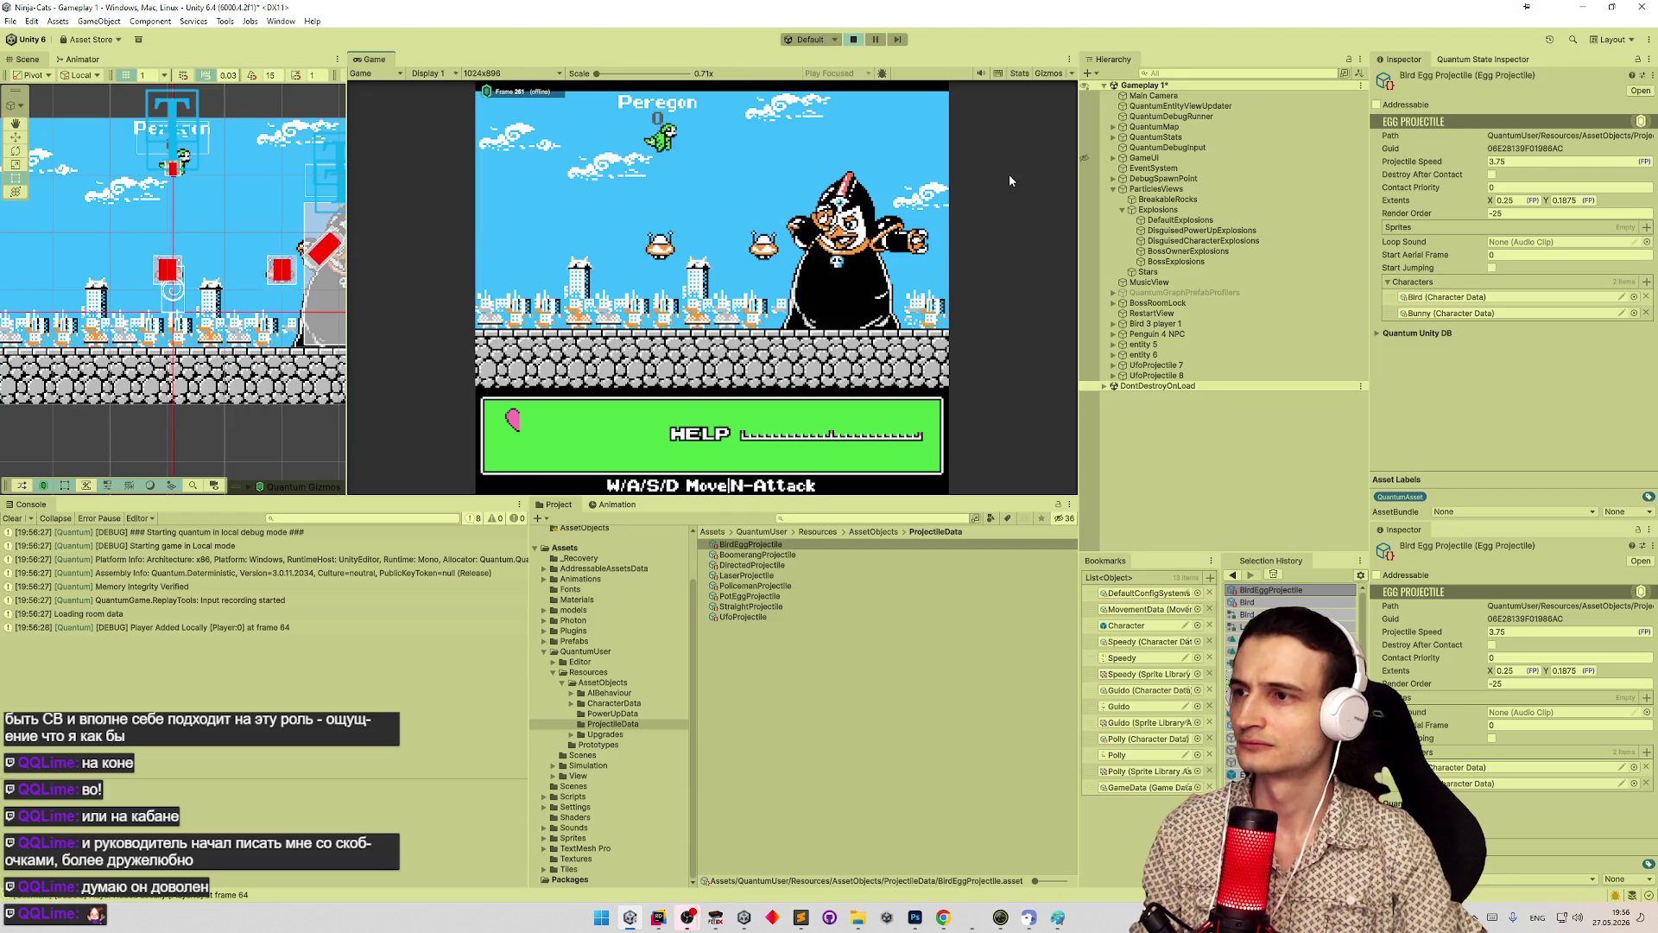
# - Fly the bird left, right, up and down with W/A/S/D while dropping eggs with N
pyautogui.press('n')
pyautogui.press('a')
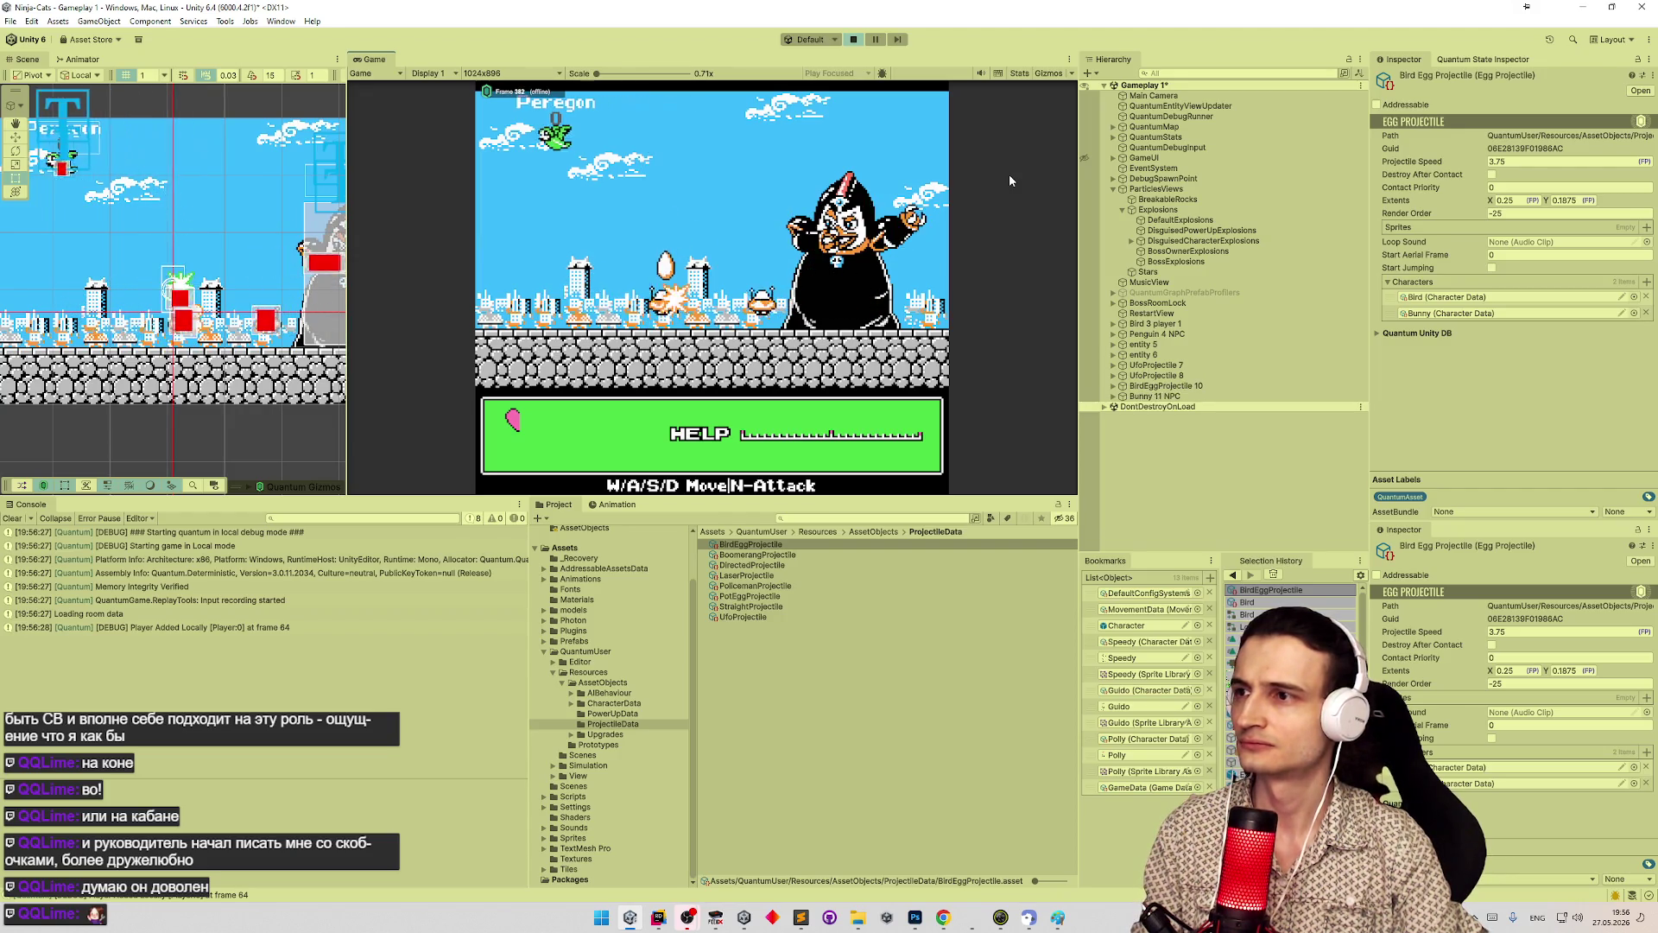
pyautogui.press('d')
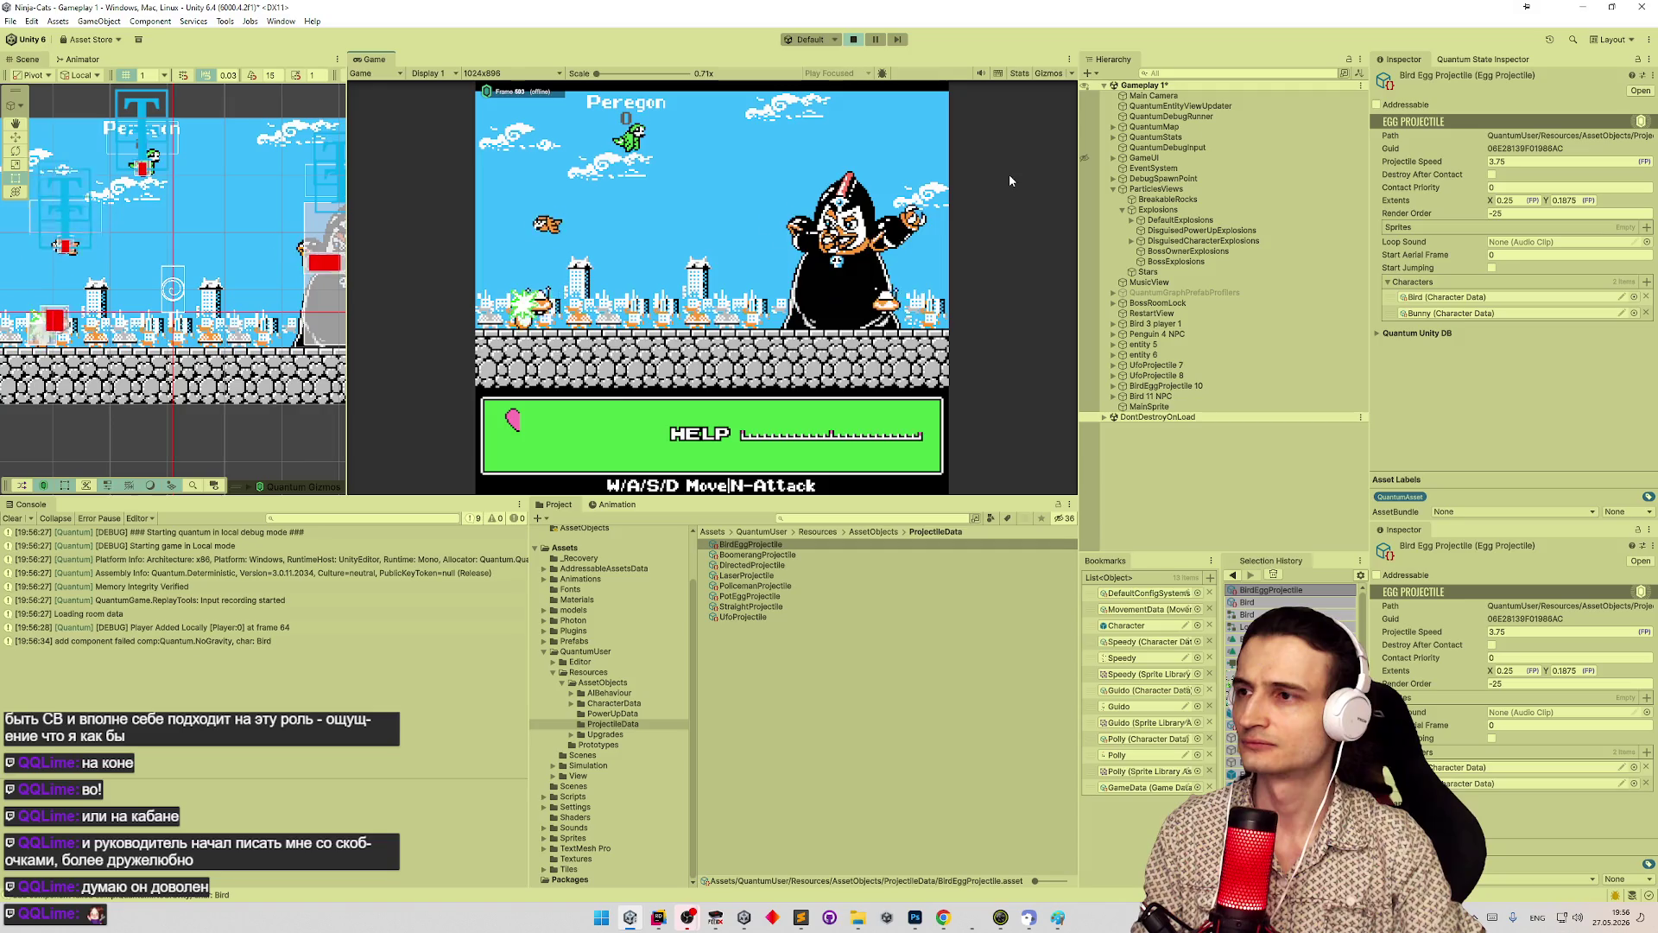
pyautogui.press('n')
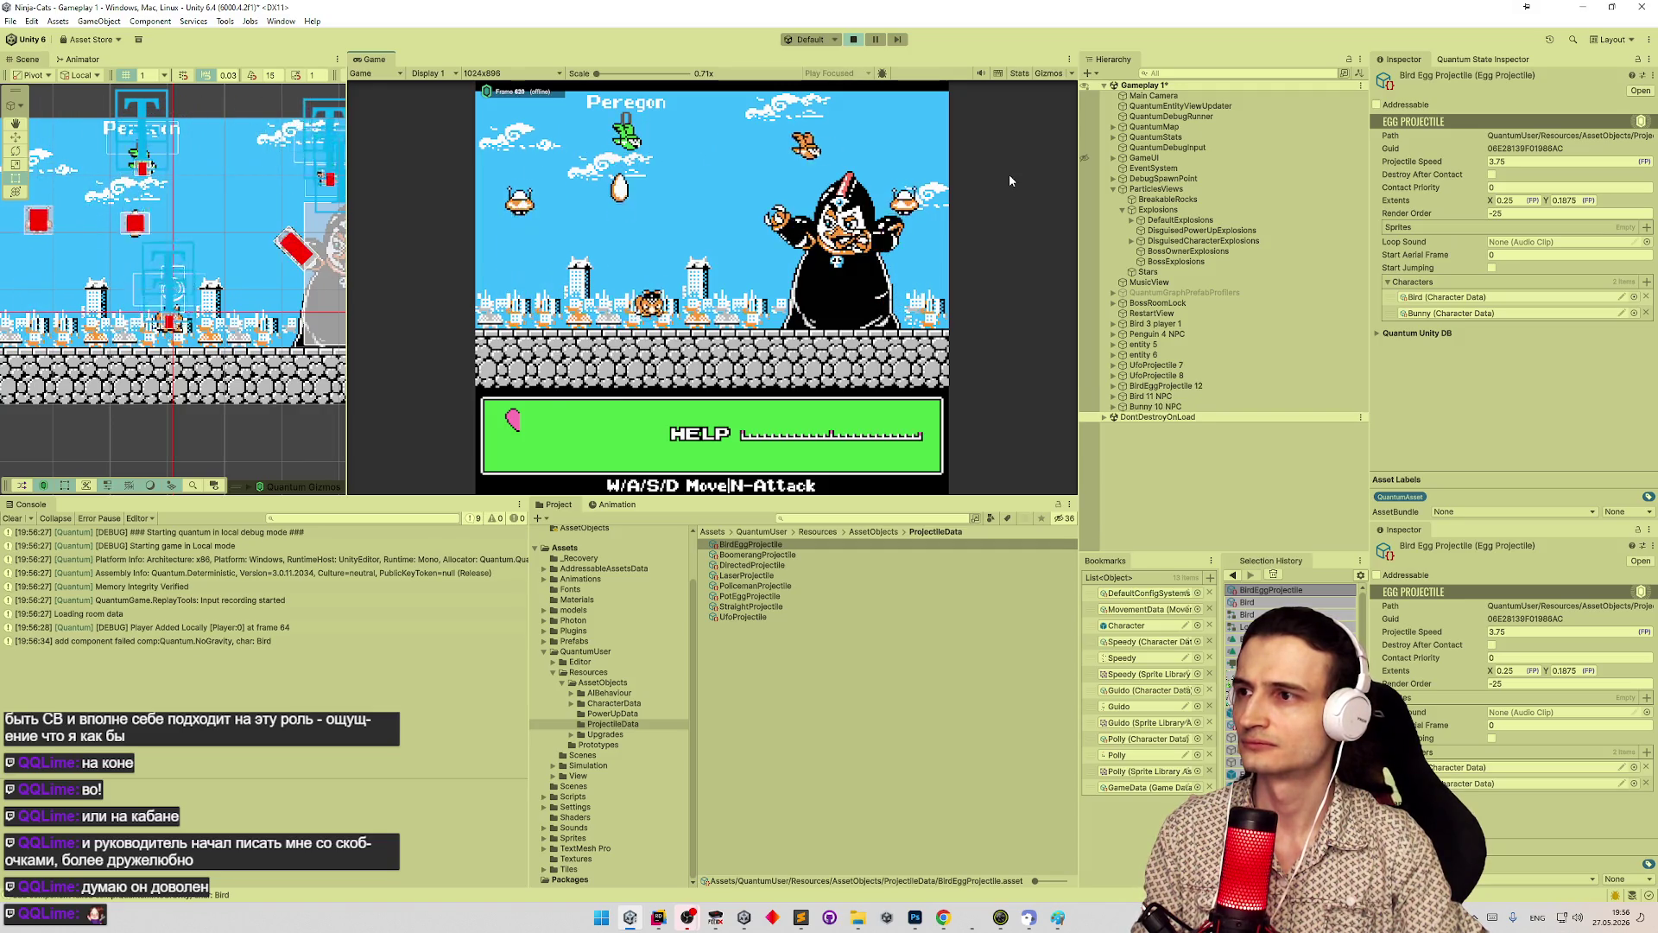
pyautogui.press('d')
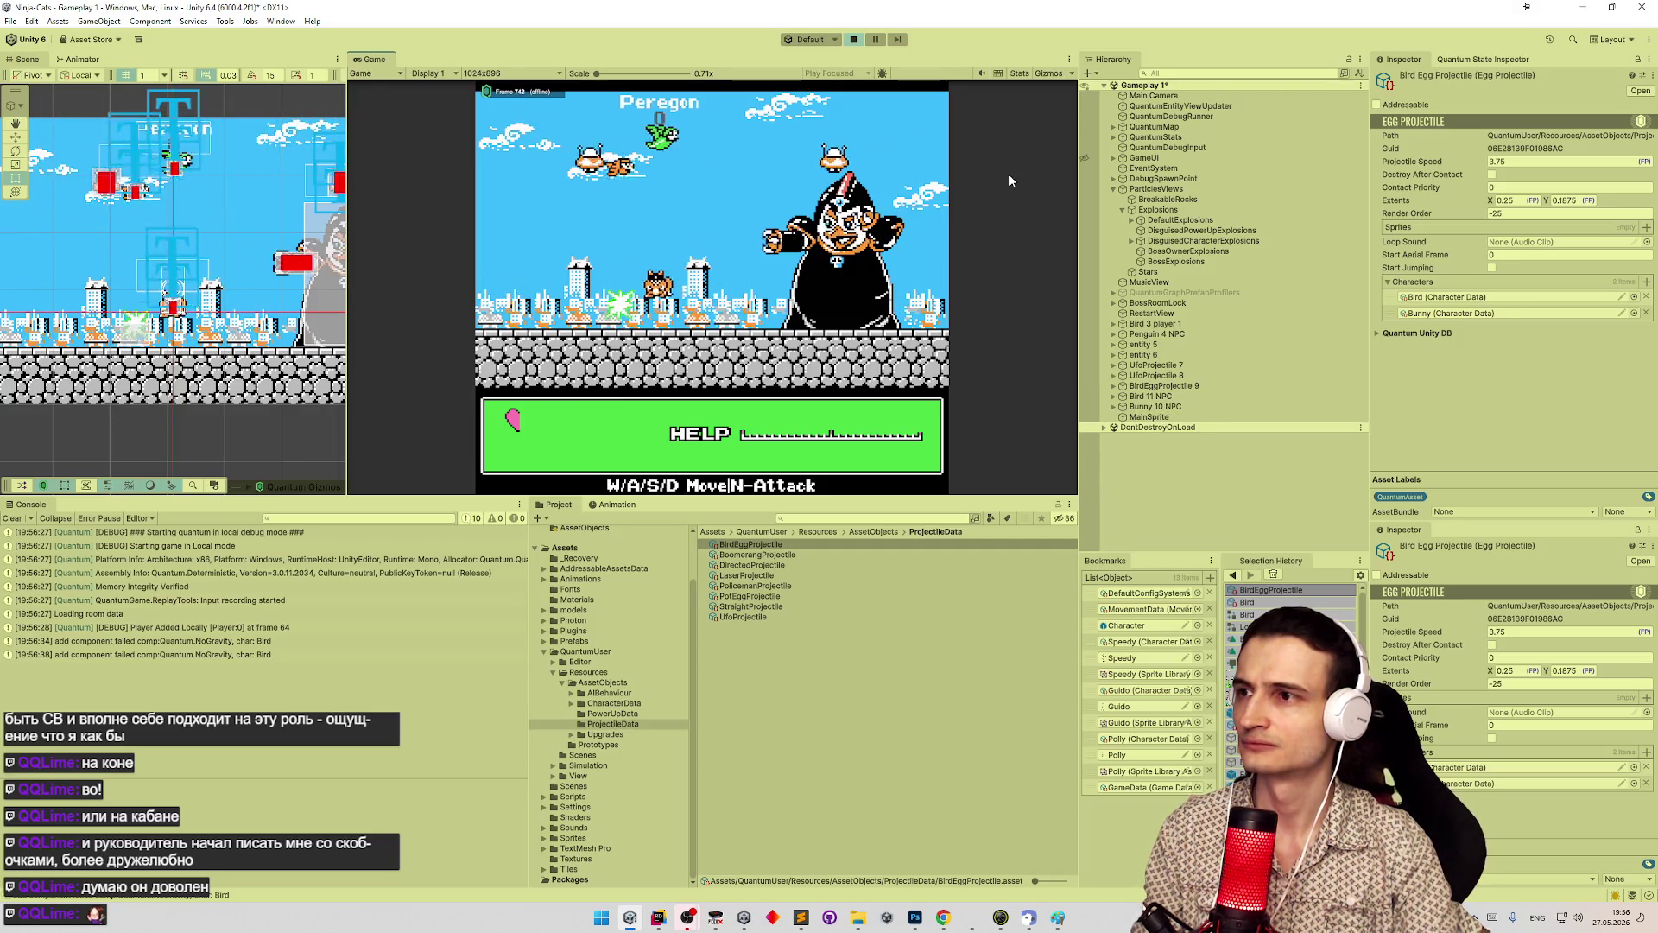
pyautogui.press('a')
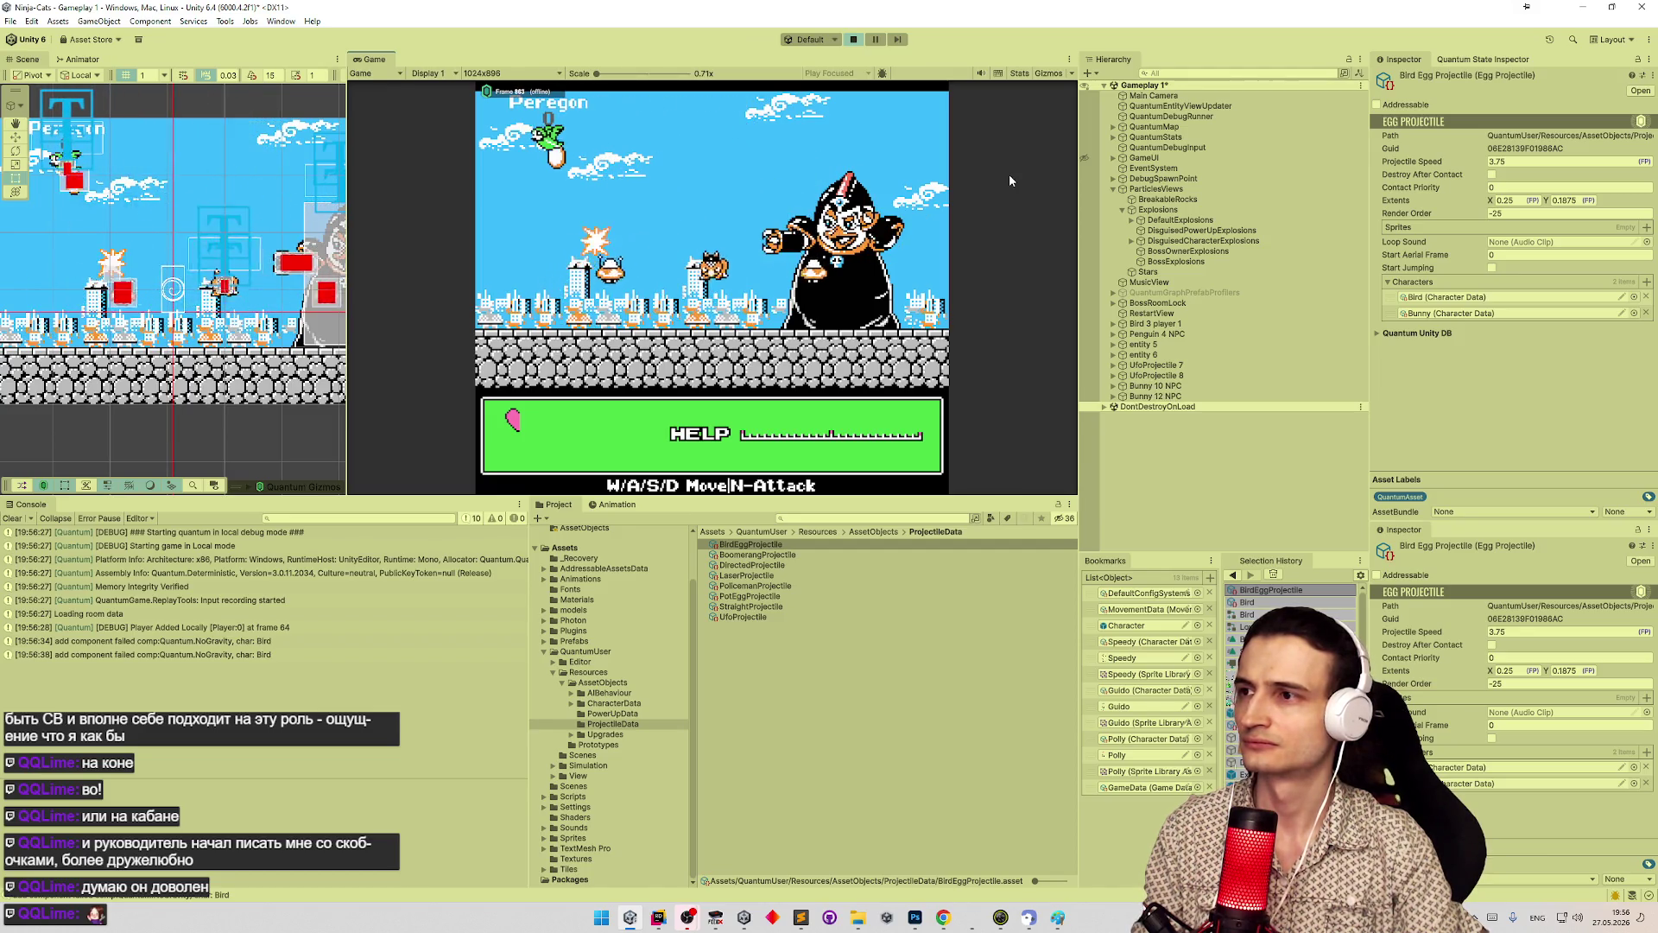
pyautogui.press('d')
pyautogui.press('n')
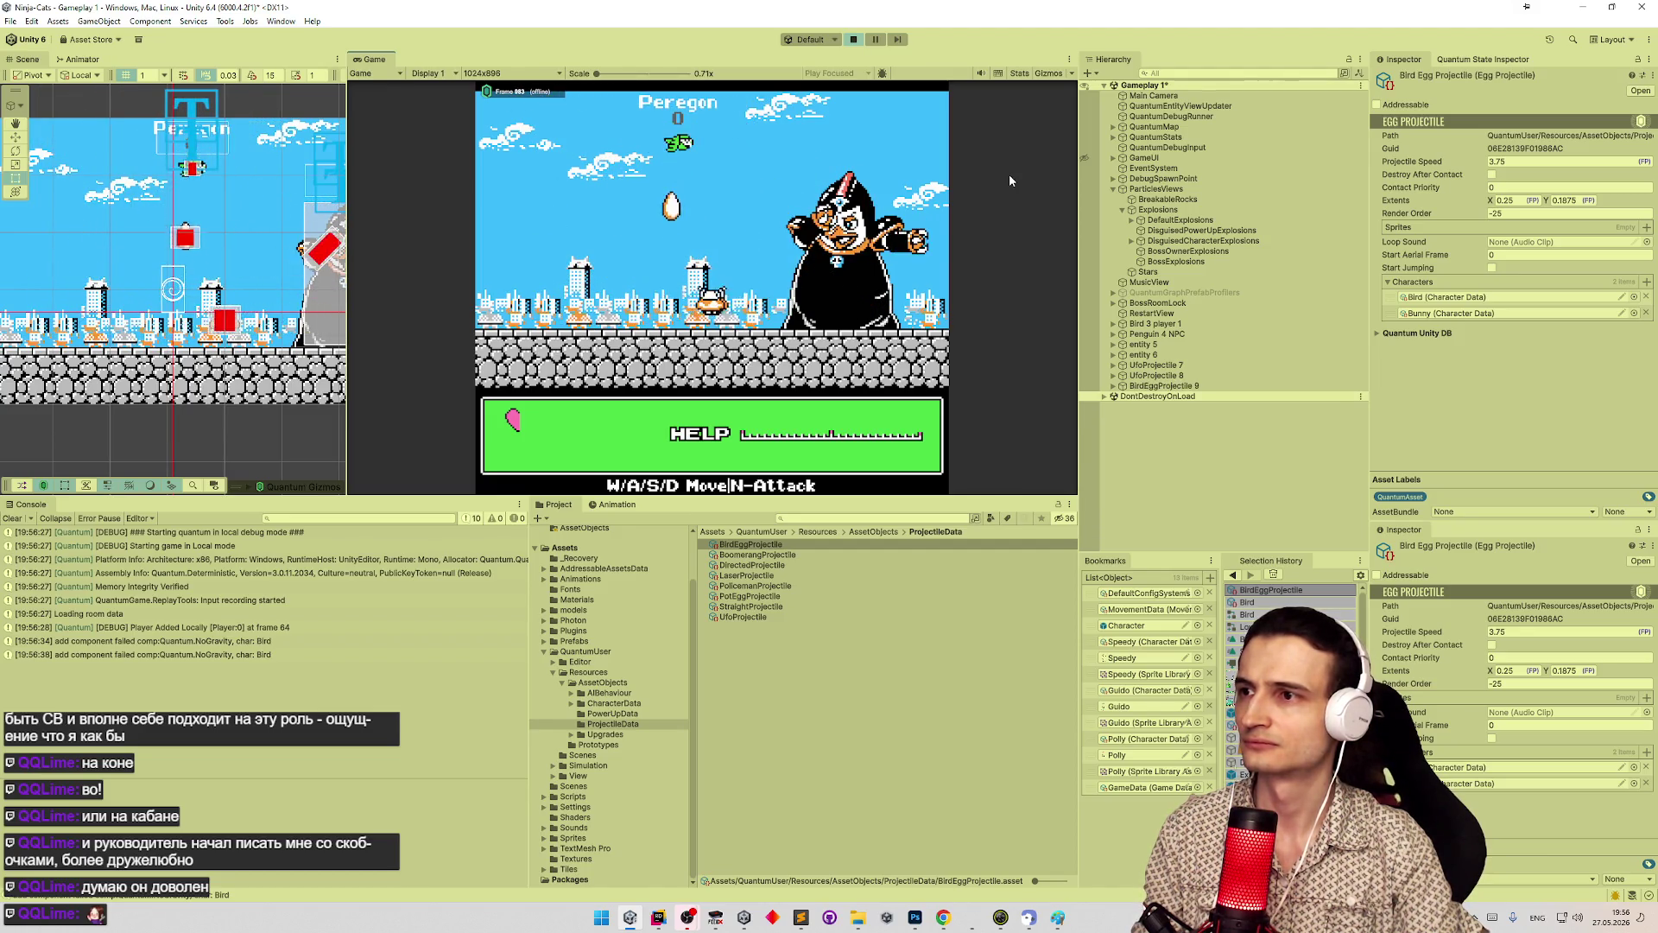
pyautogui.press('n')
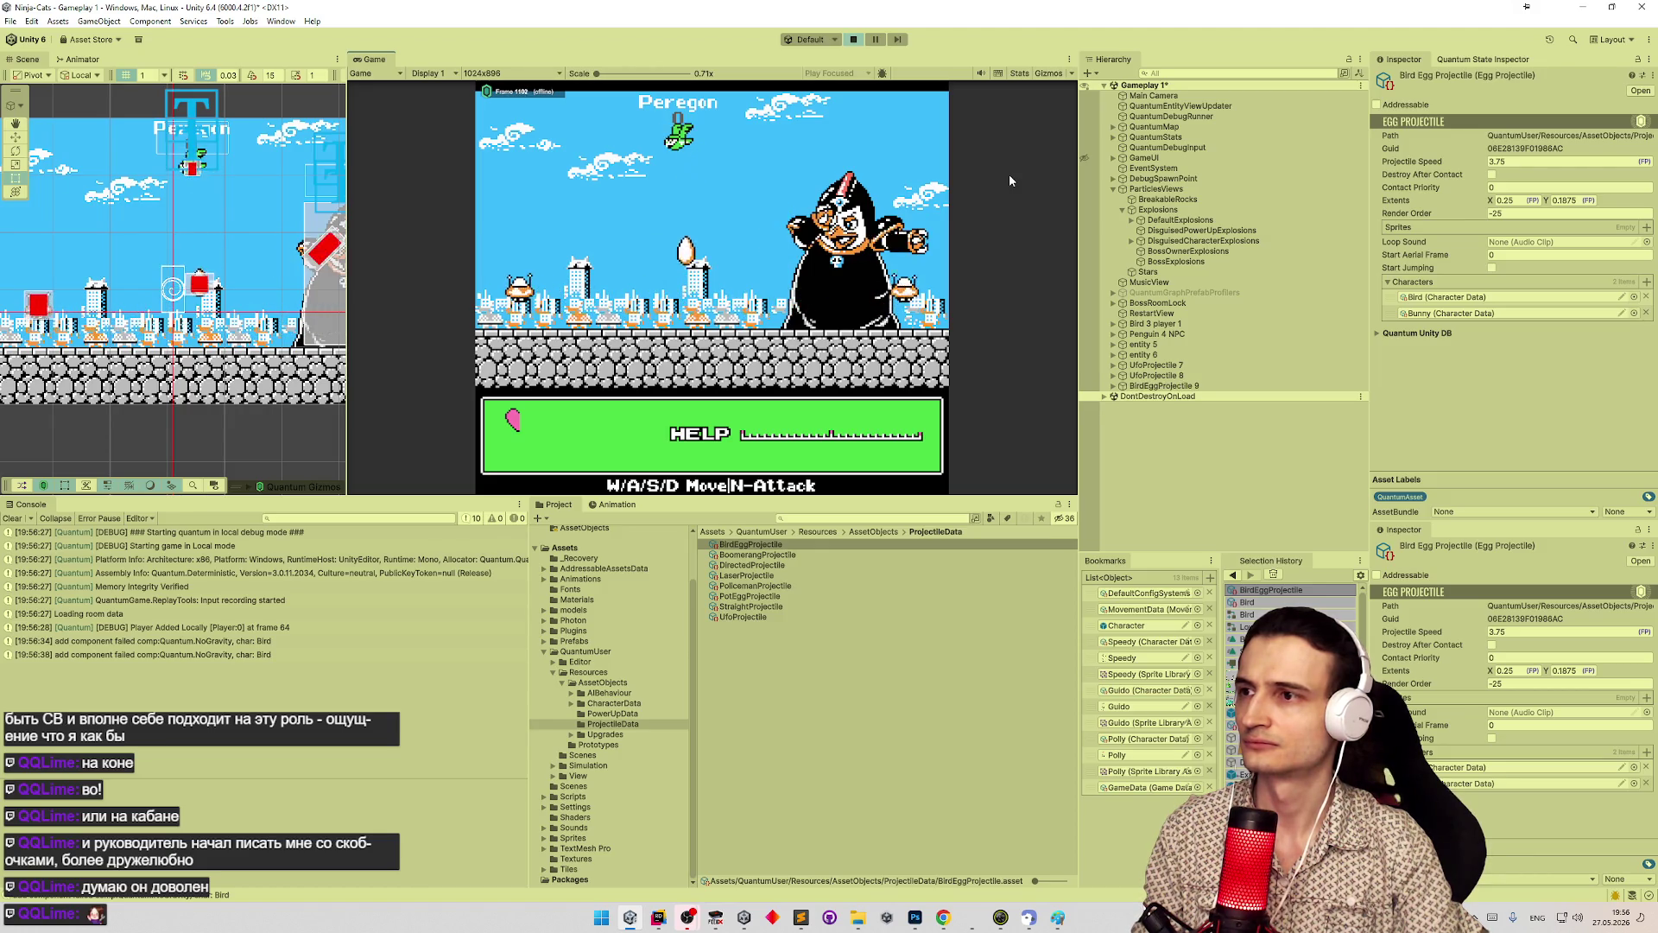
pyautogui.press('s')
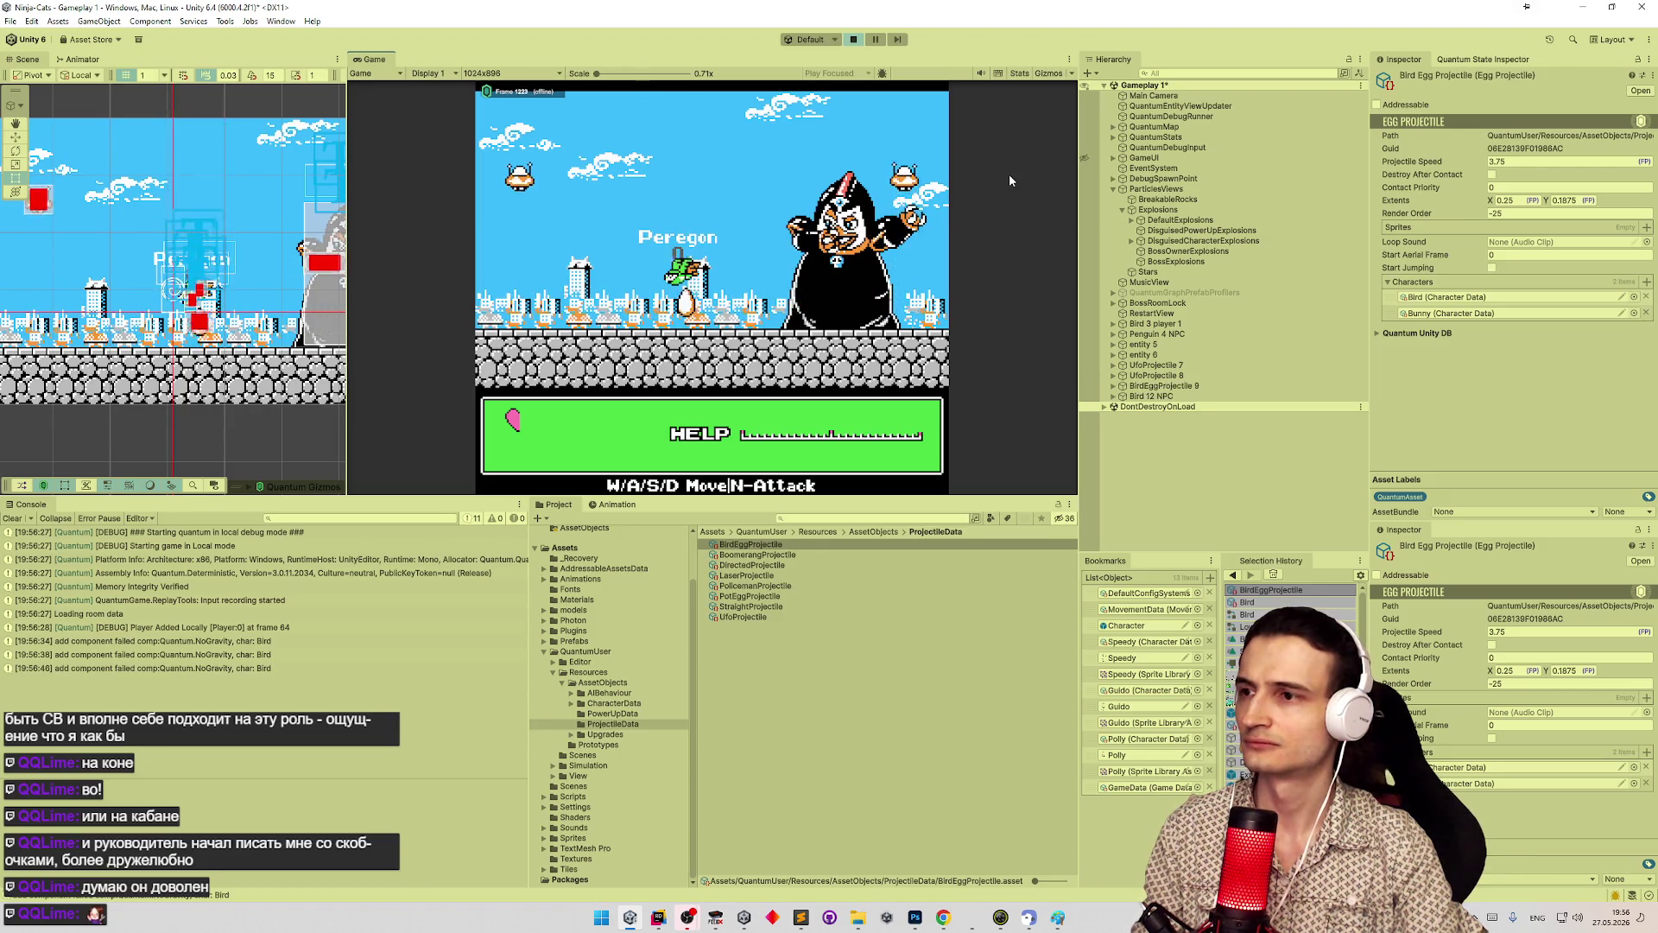
pyautogui.press('w')
pyautogui.press('n')
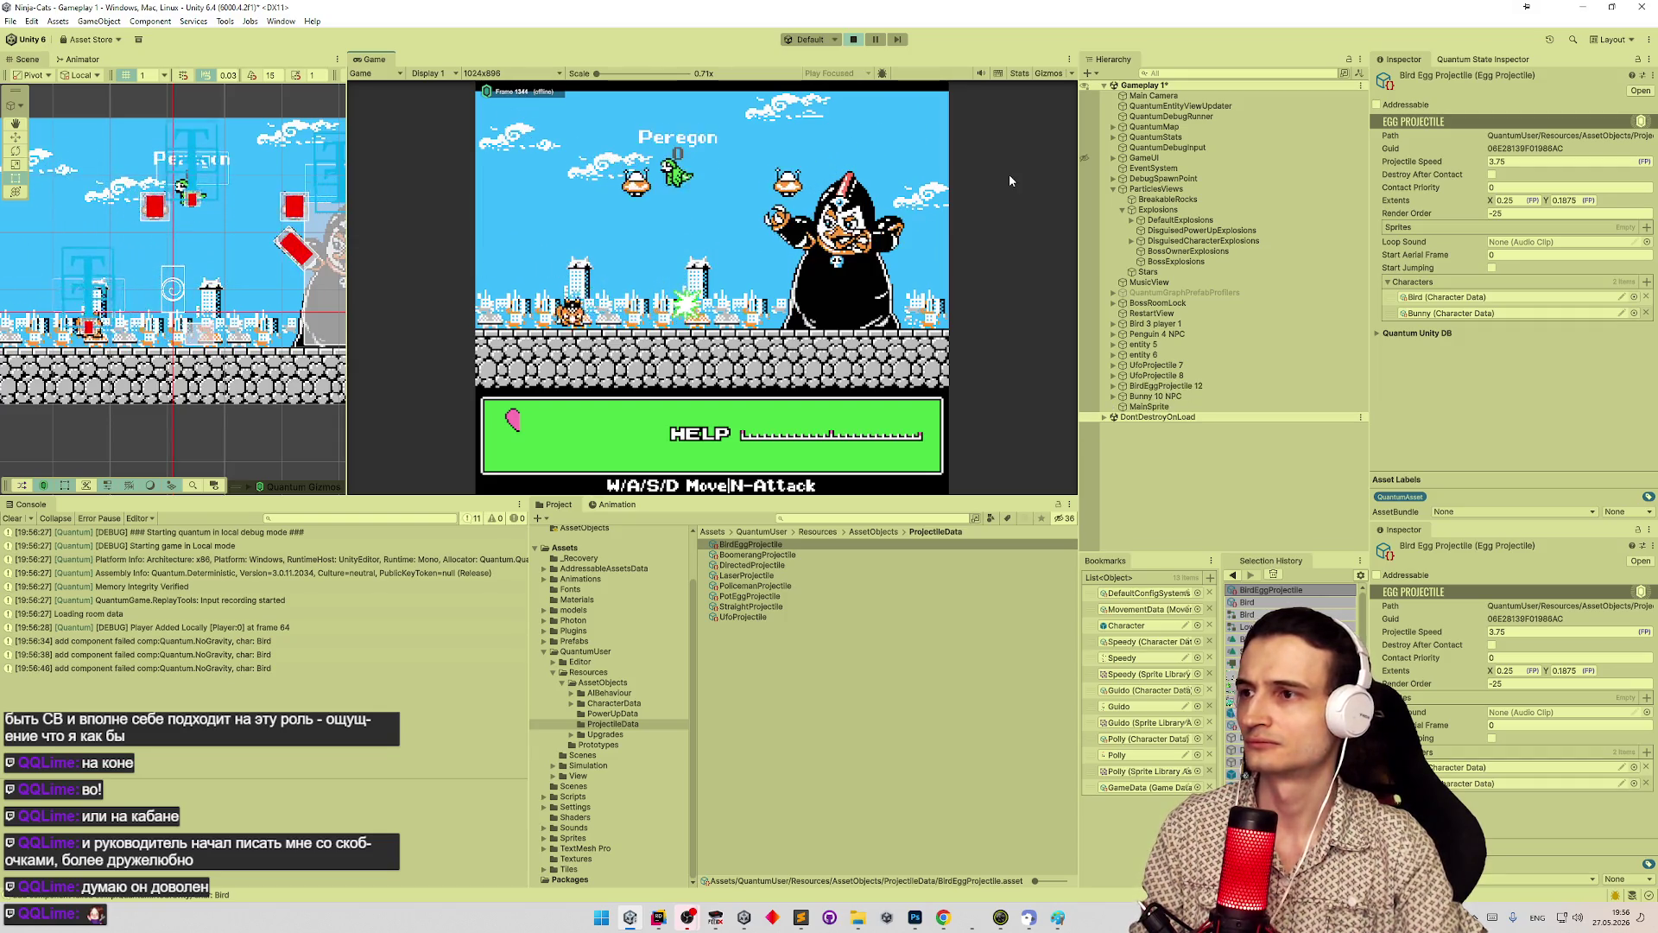
pyautogui.press('w')
pyautogui.press('n')
pyautogui.press('n')
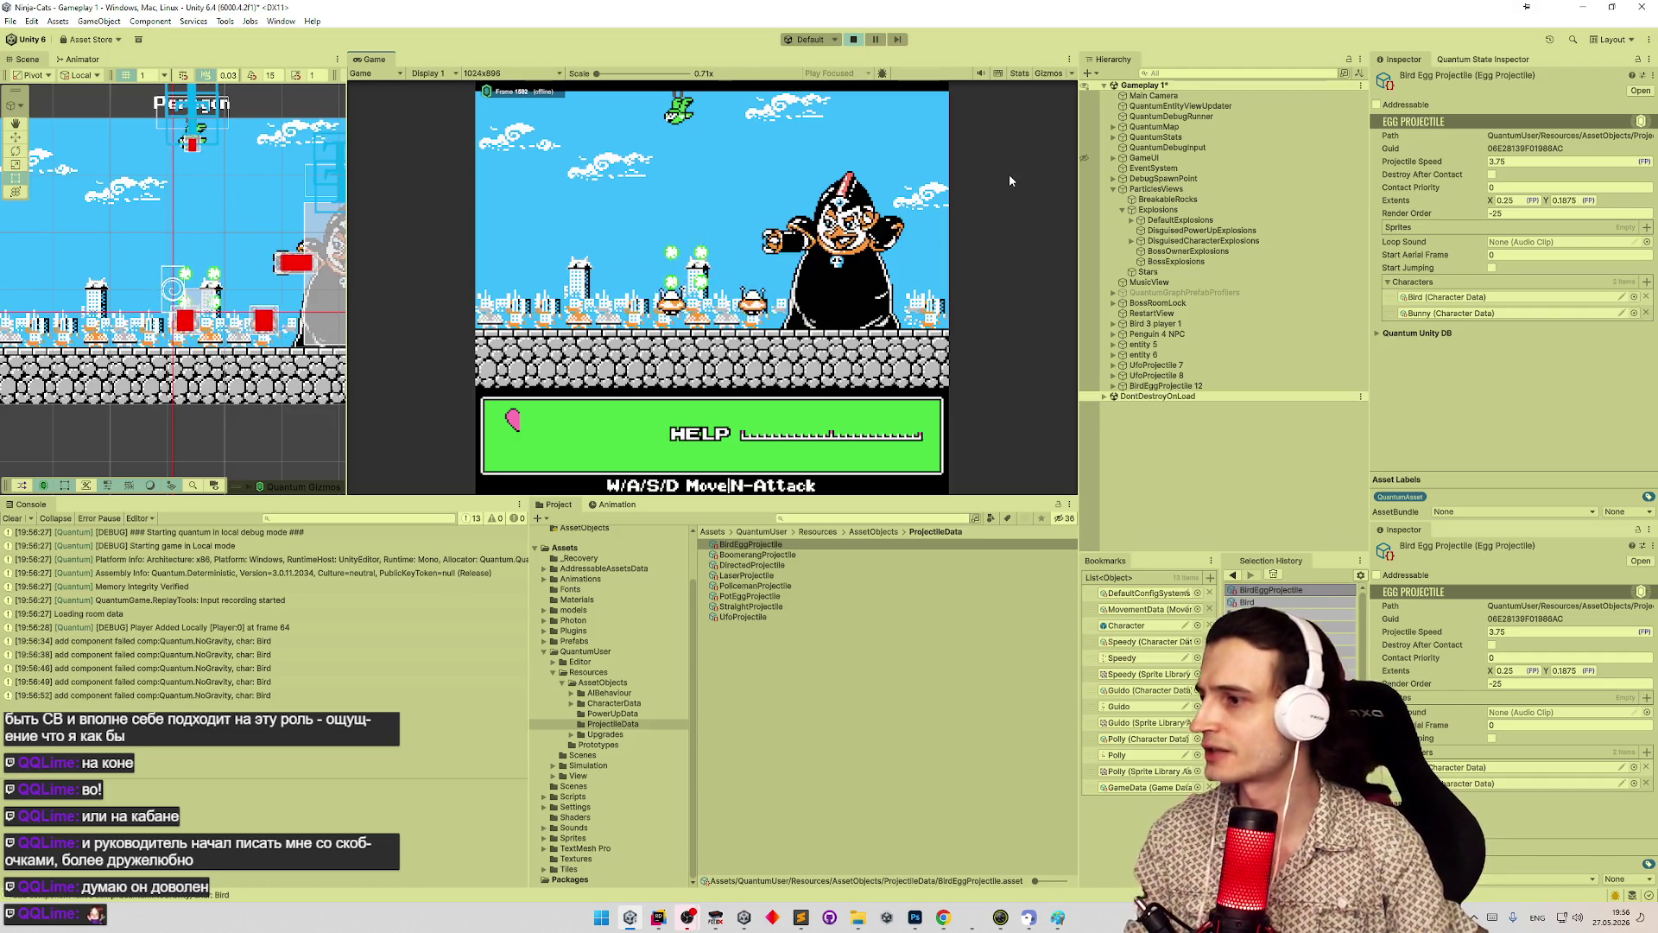
# - Expand LOCALDEBUG and Entities in the Quantum State Inspector and select Bird 3 player 1
pyautogui.click(1456, 61)
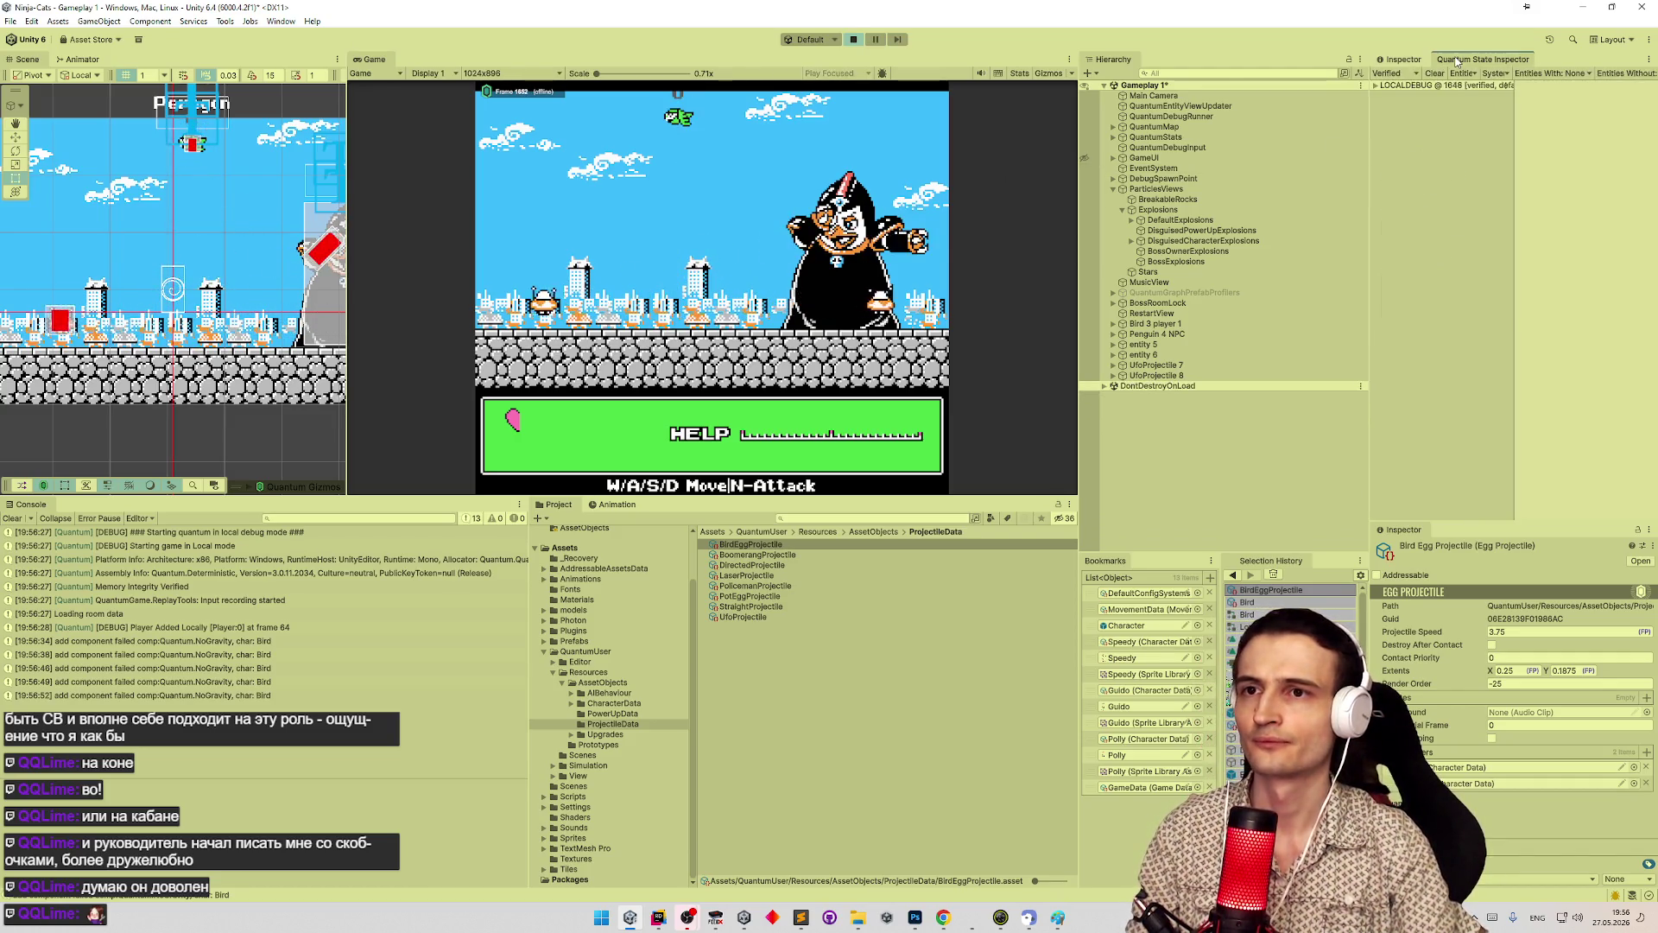
pyautogui.click(1377, 86)
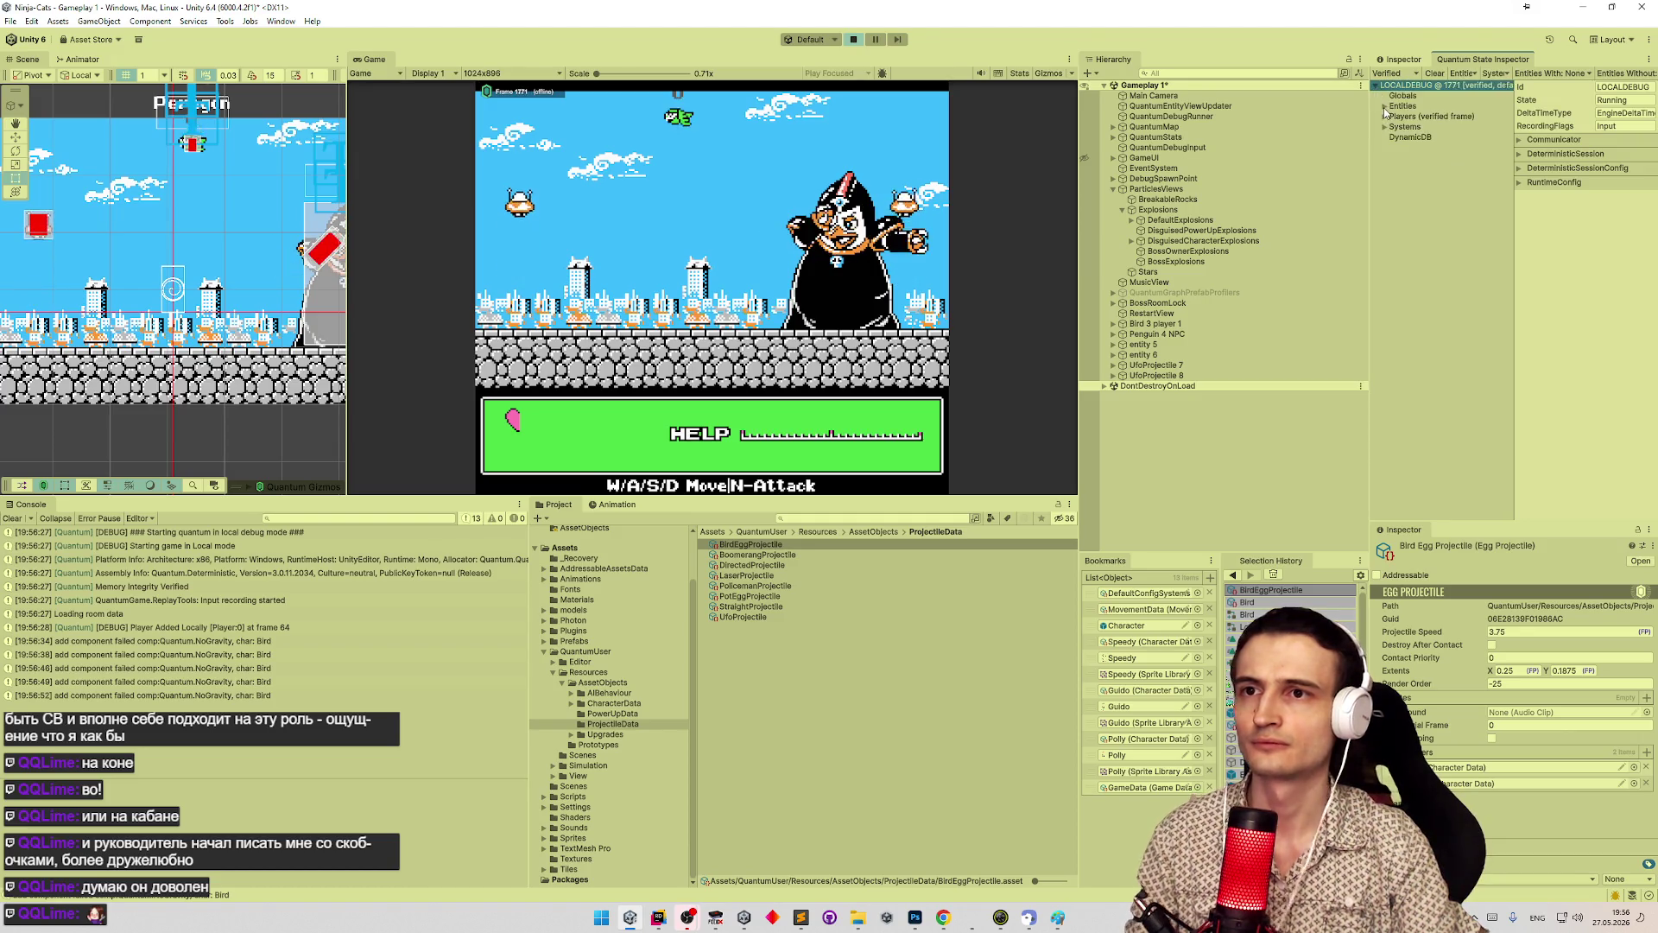
pyautogui.click(1385, 107)
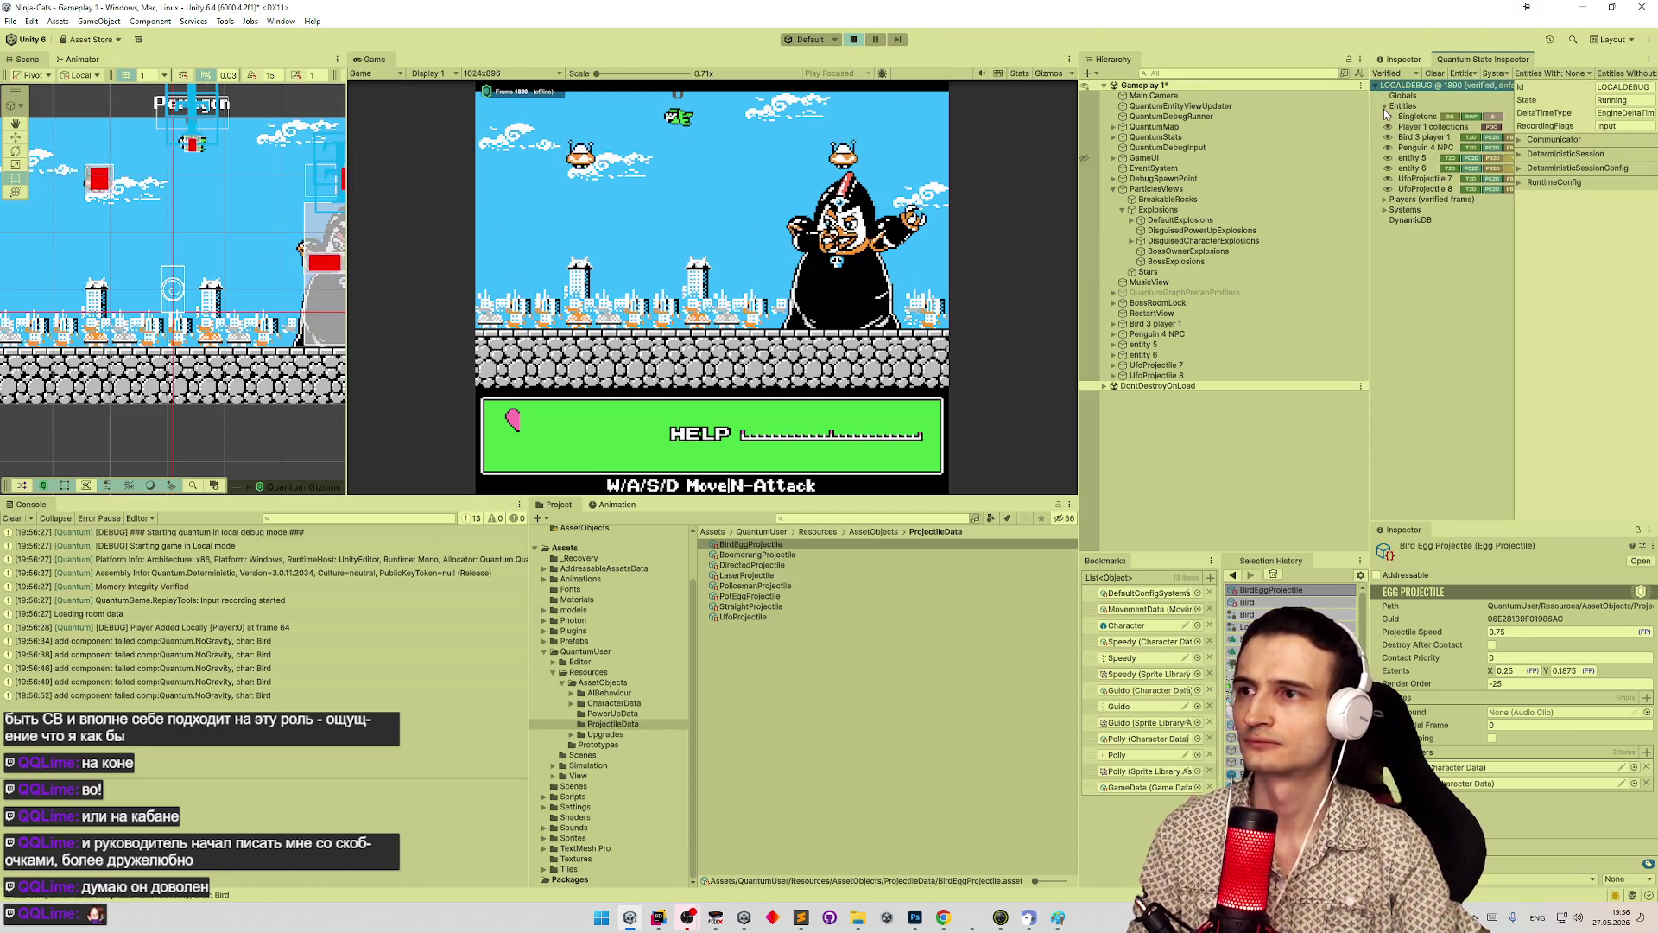
pyautogui.click(1427, 137)
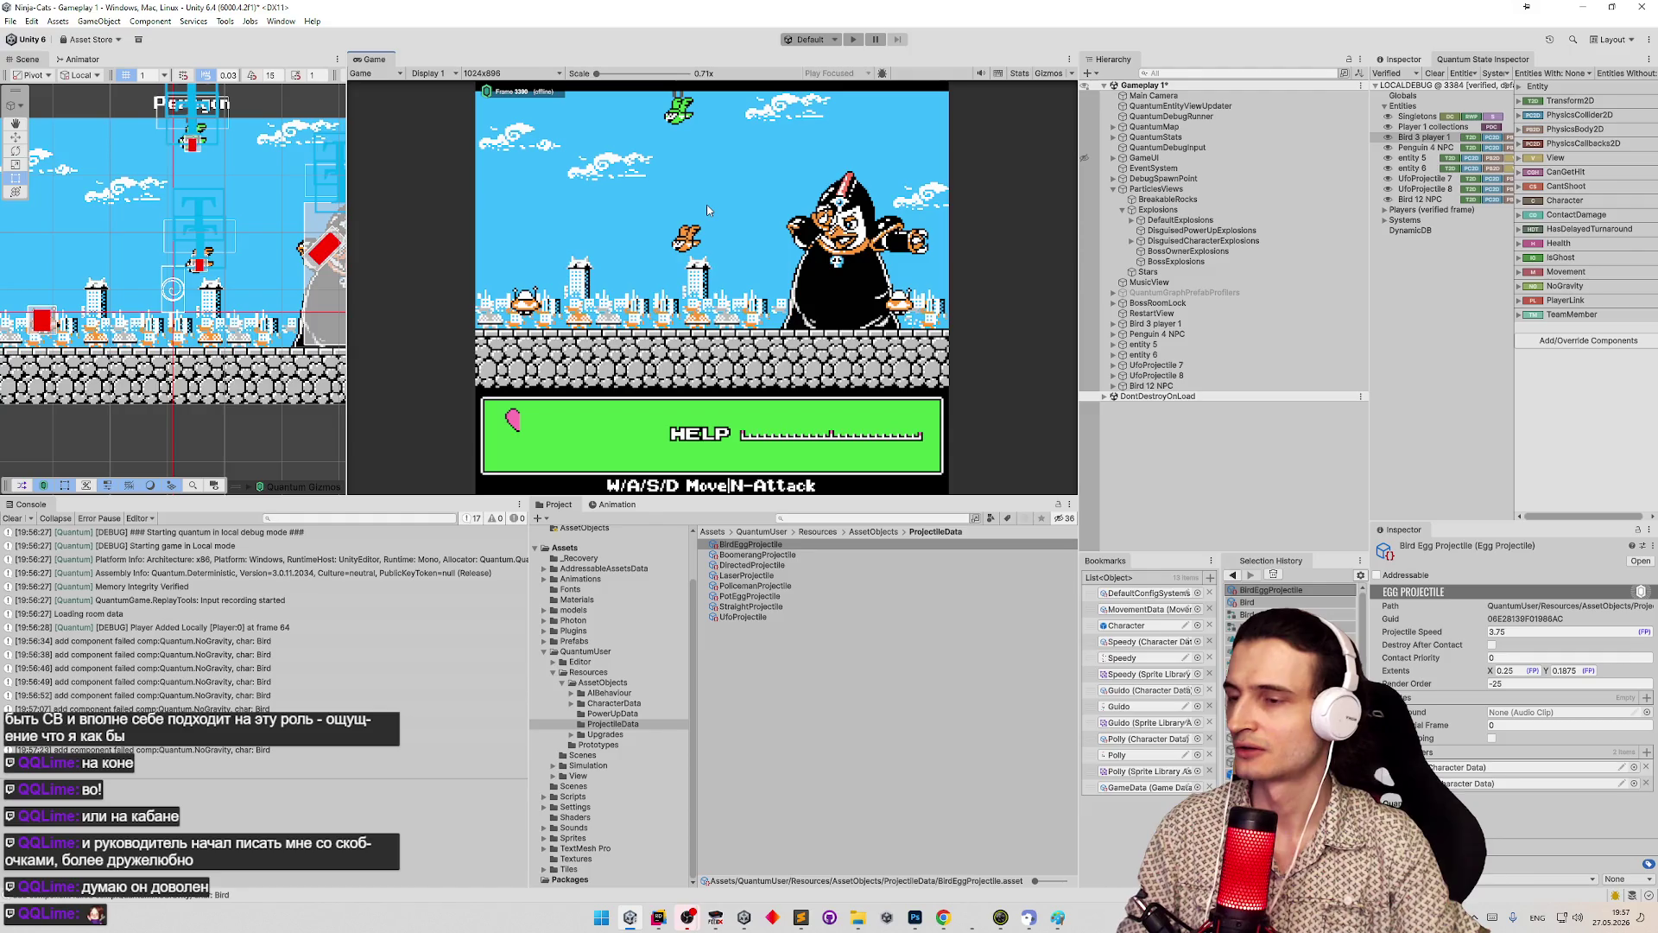
# - Find and open StartAttackSystem.cs in Rider by searching 'startAt'
pyautogui.hotkey('alt', 'Tab')
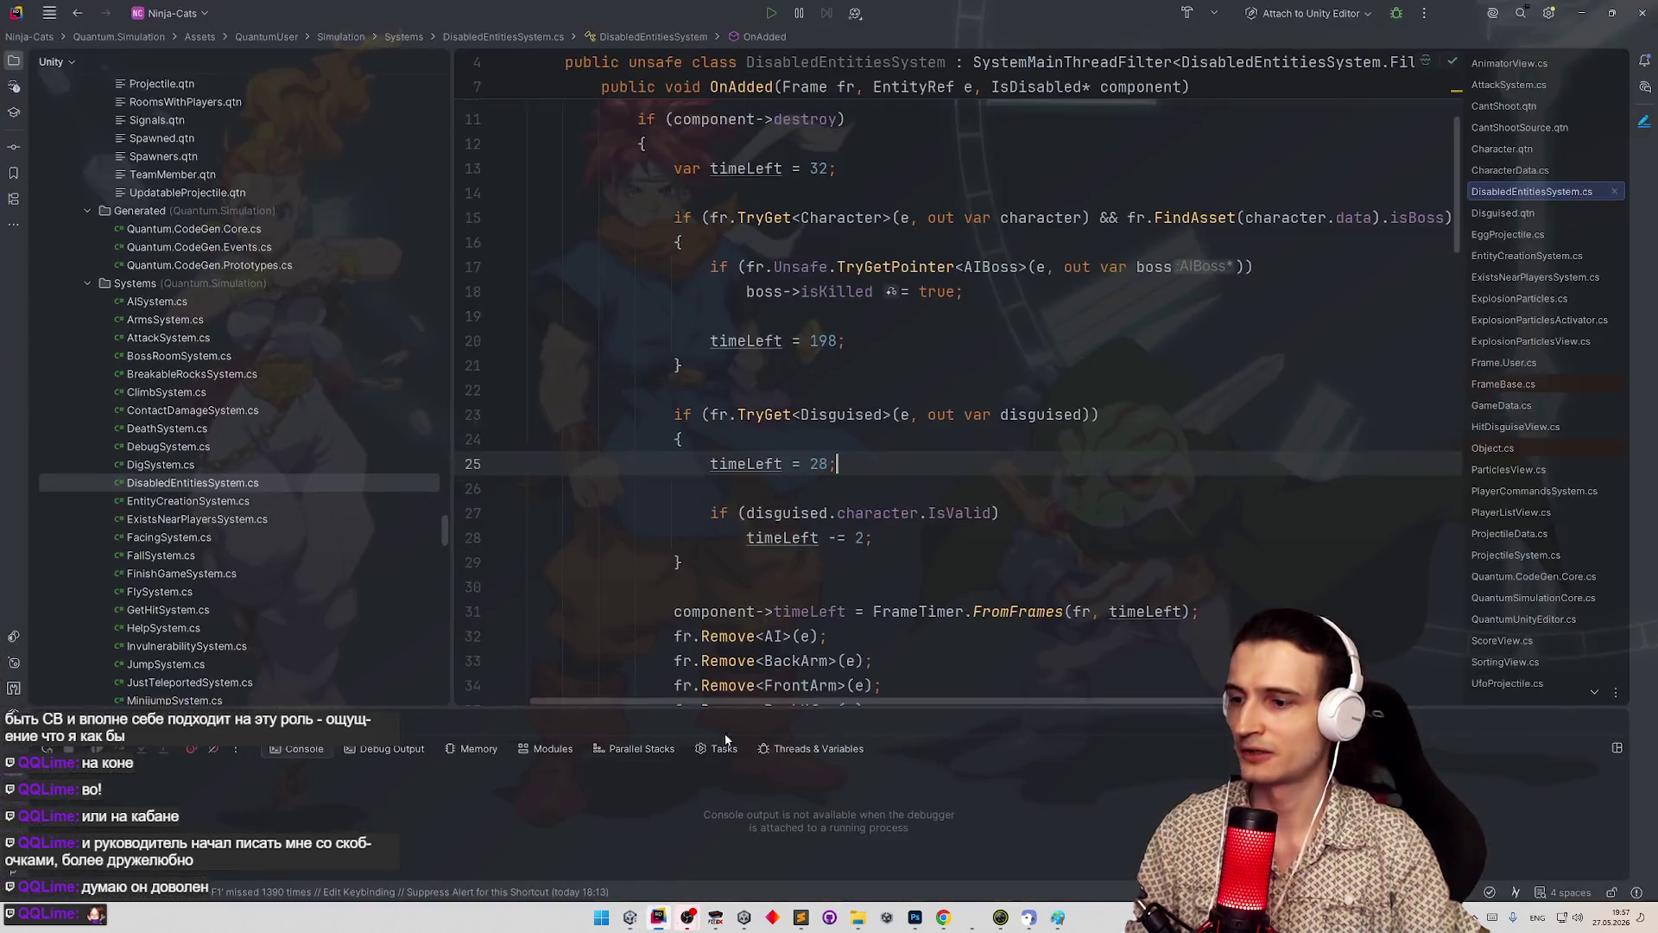
pyautogui.hotkey('ctrl', 't')
pyautogui.write('startAt')
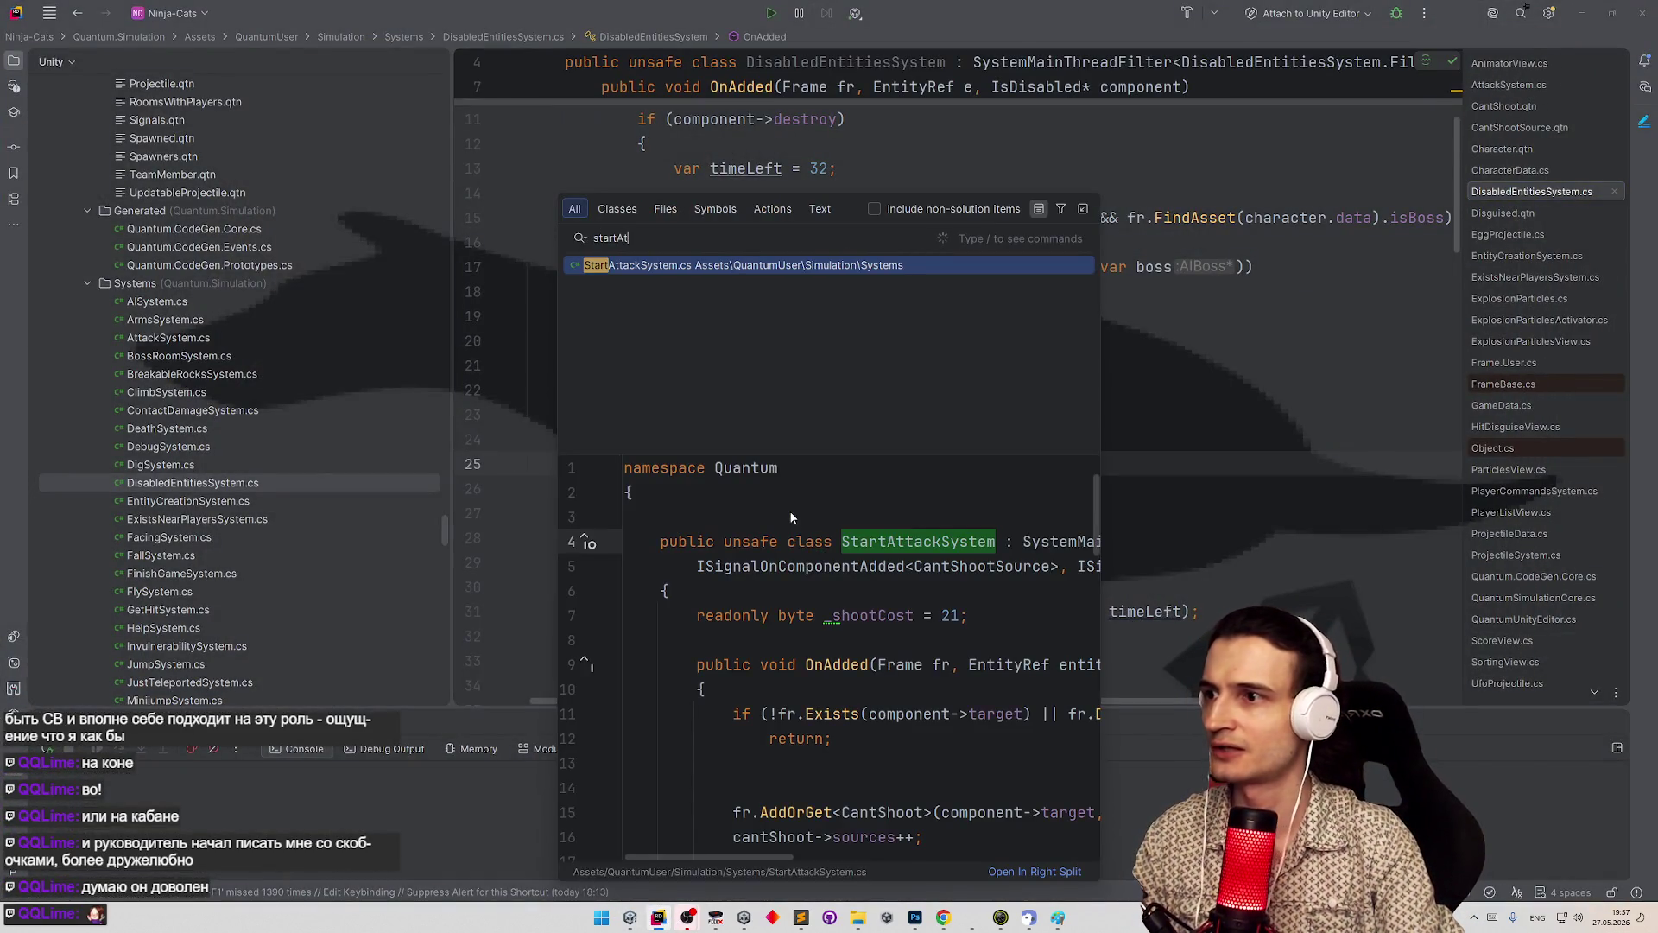
pyautogui.press('Return')
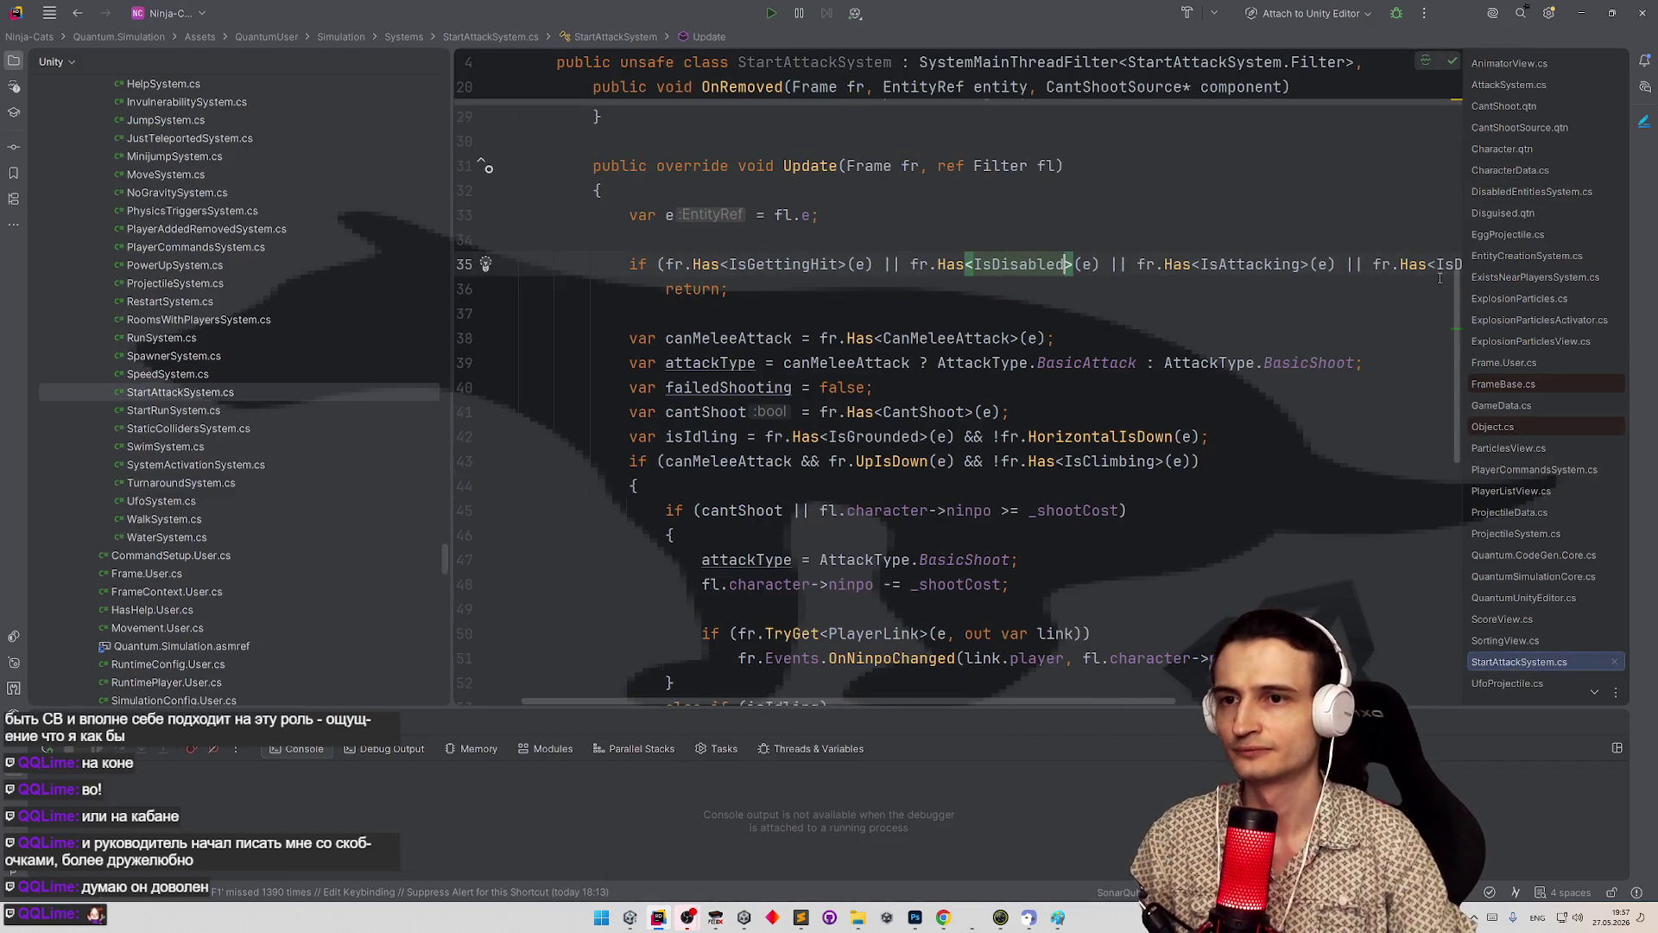
pyautogui.scroll(-8, 1423, 426)
pyautogui.scroll(1, 1424, 427)
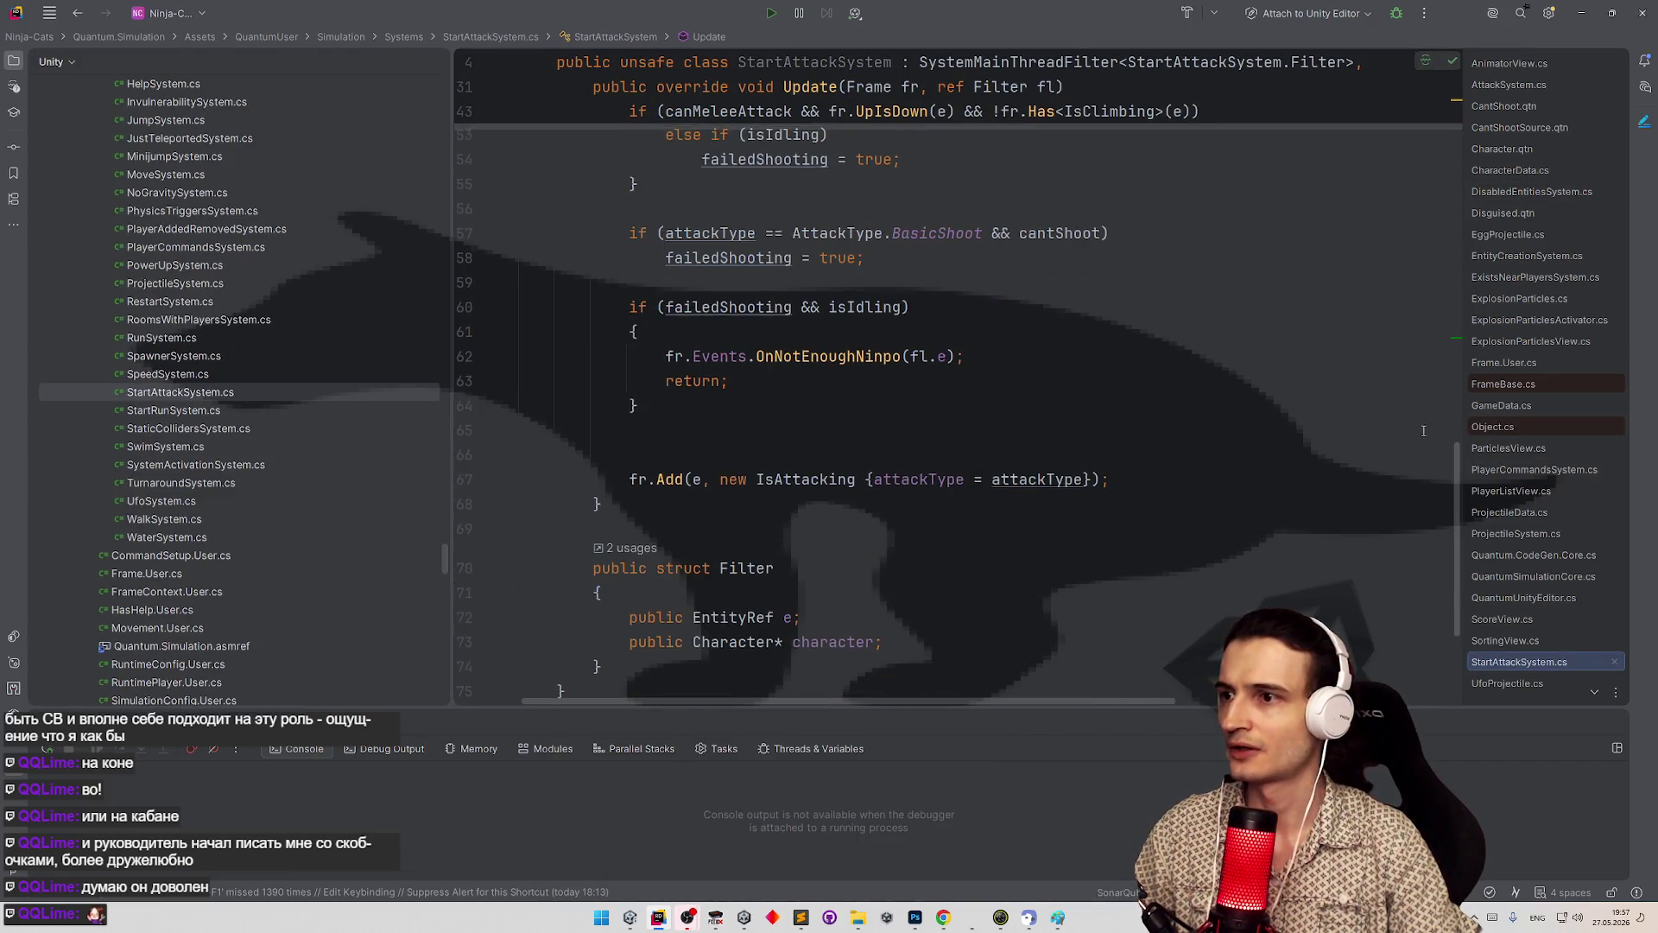
pyautogui.scroll(1, 1424, 427)
pyautogui.scroll(1, 1423, 427)
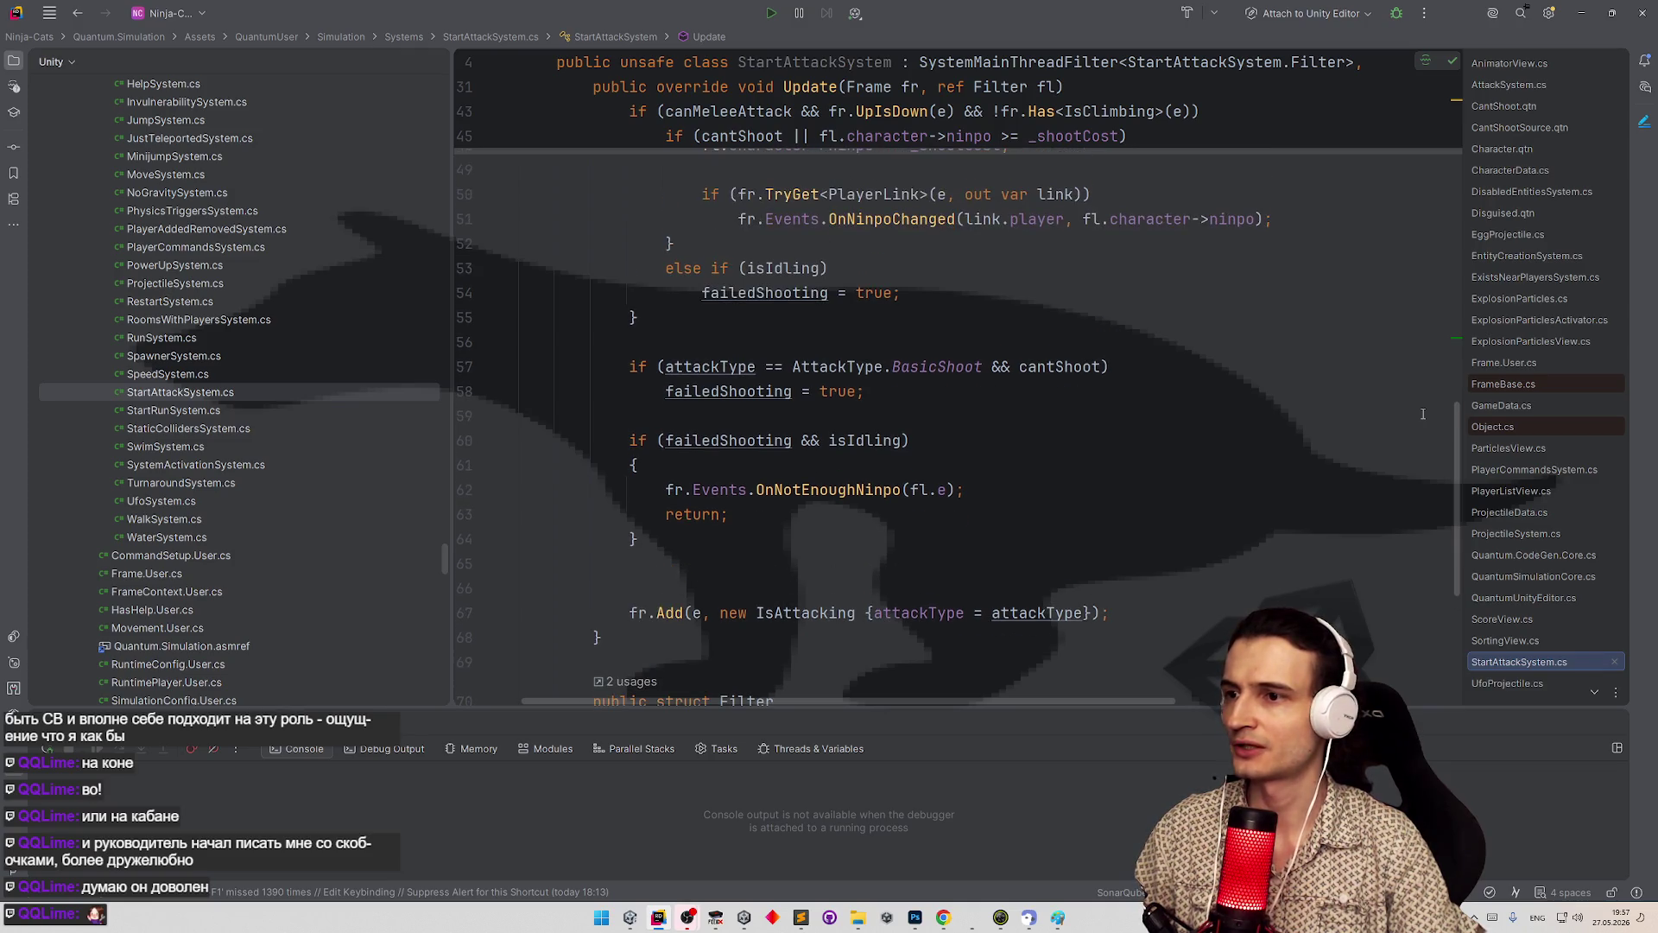
pyautogui.scroll(1, 1423, 410)
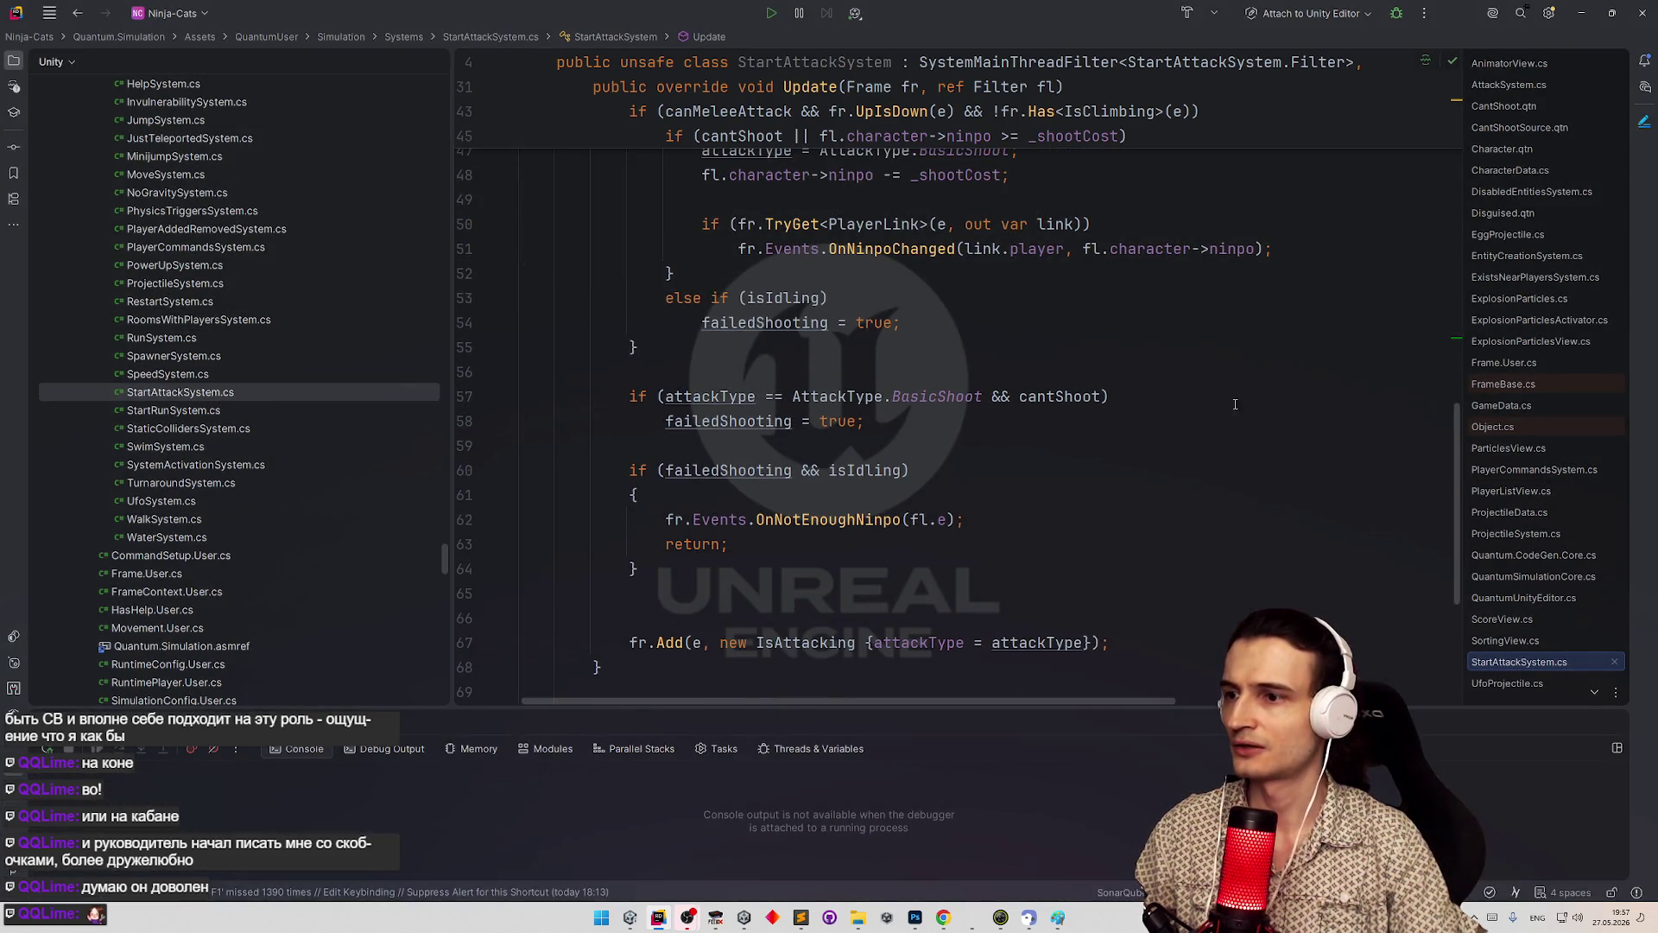
# - Cut '&& isIdling' from the failed-shot condition on line 60
pyautogui.click(803, 470)
pyautogui.hotkey('ctrl', 'shift', 'Right')
pyautogui.hotkey('ctrl', 'shift', 'Right')
pyautogui.hotkey('ctrl', 'c')
pyautogui.press('Delete')
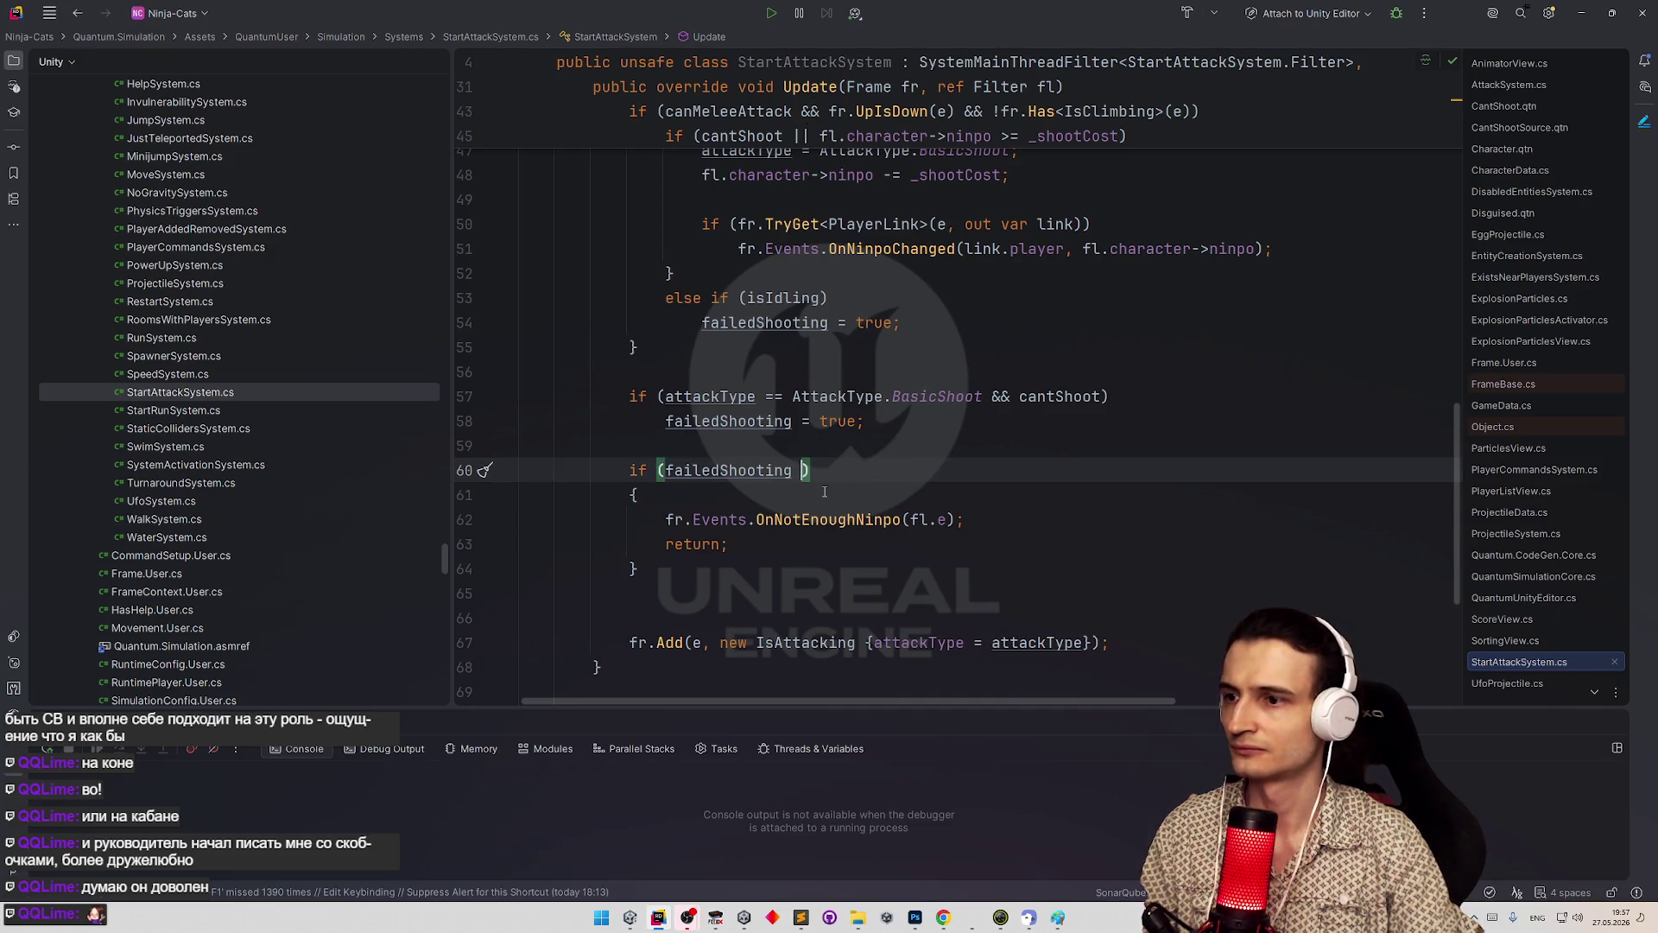
pyautogui.press('BackSpace')
# - Wrap the OnNotEnoughNinpo call in a nested 'if (isIdling)' block
pyautogui.click(813, 497)
pyautogui.press('Return')
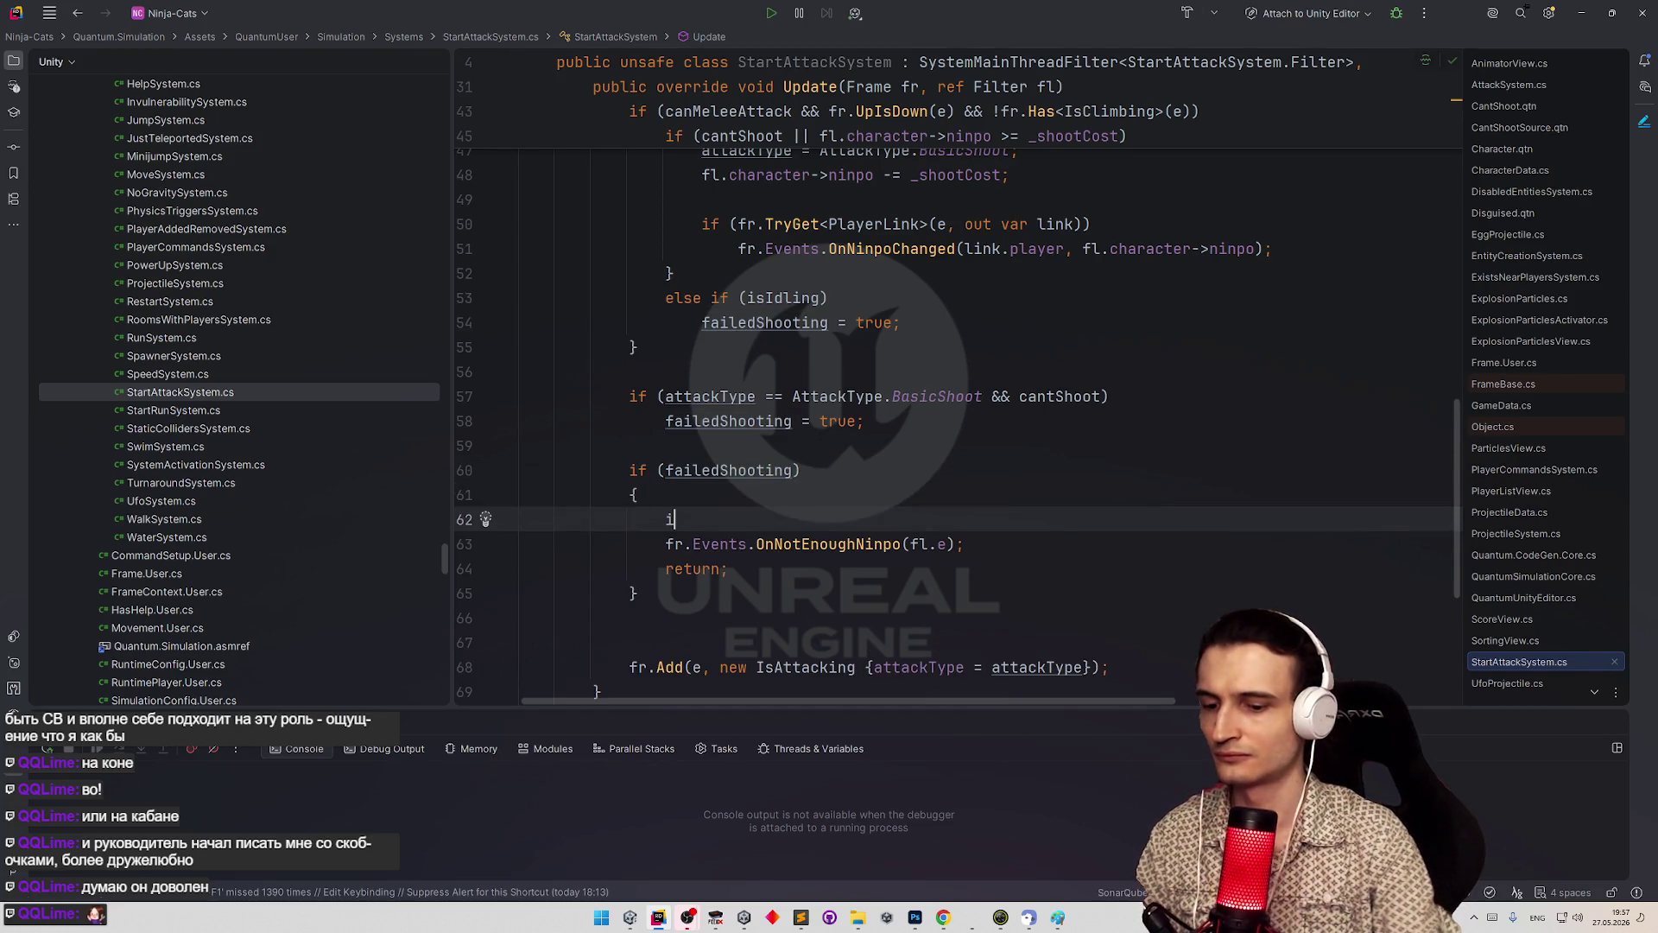
pyautogui.write('f (')
pyautogui.hotkey('ctrl', 'v')
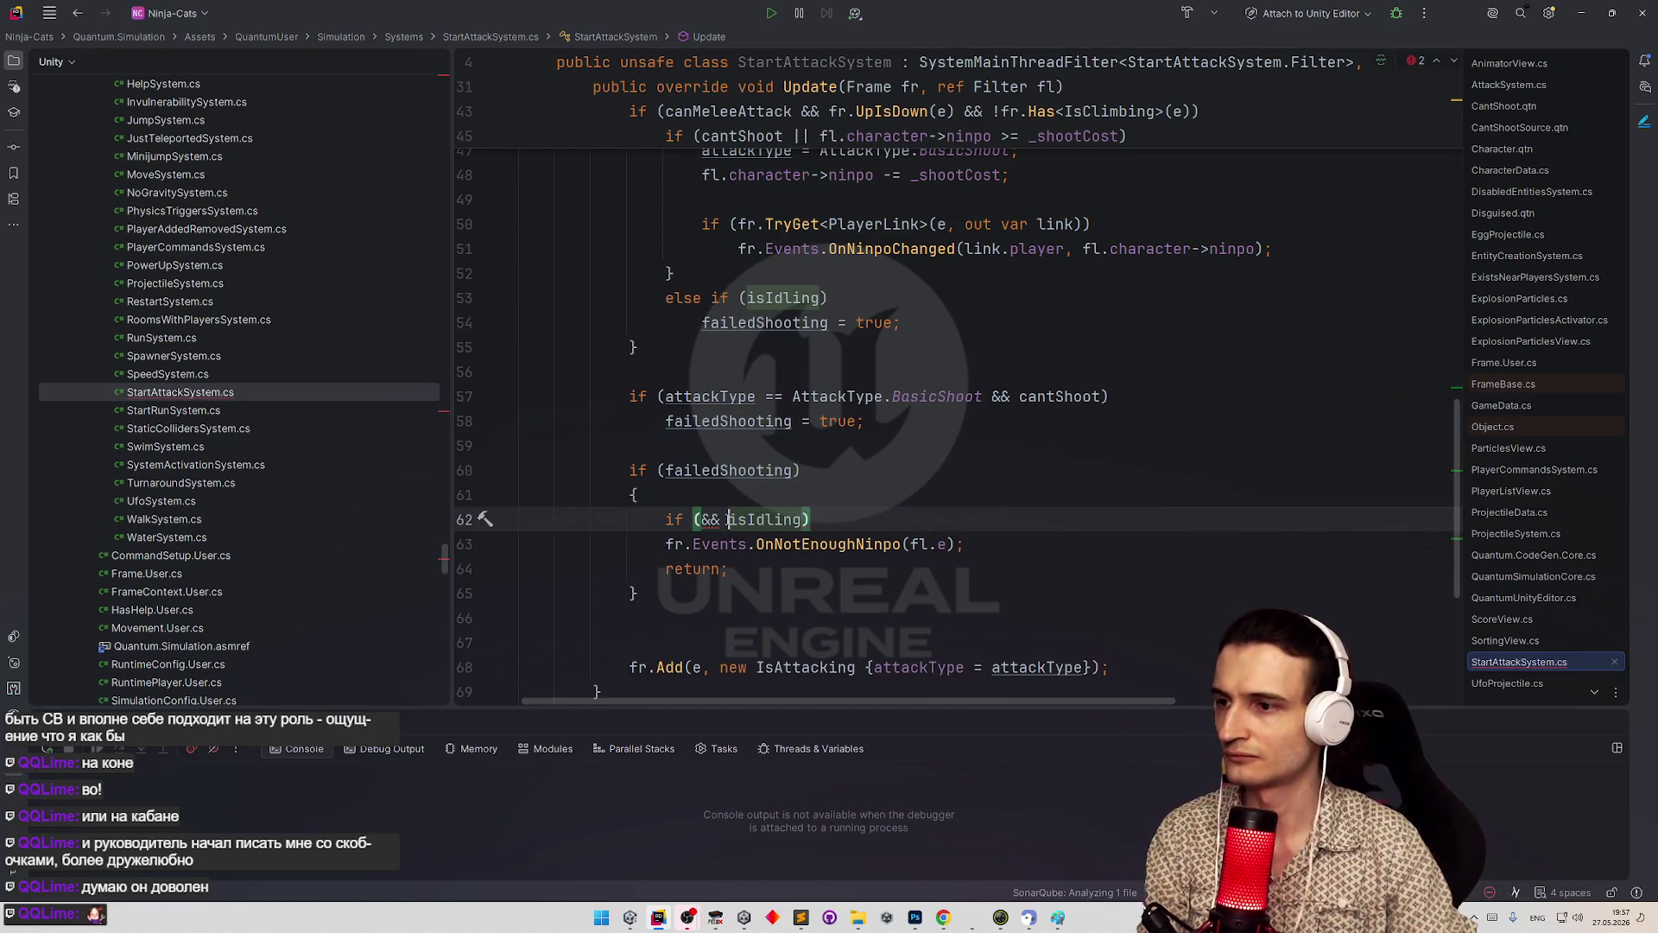
pyautogui.press('BackSpace')
pyautogui.press('BackSpace')
pyautogui.press('BackSpace')
pyautogui.click(667, 545)
pyautogui.press('Tab')
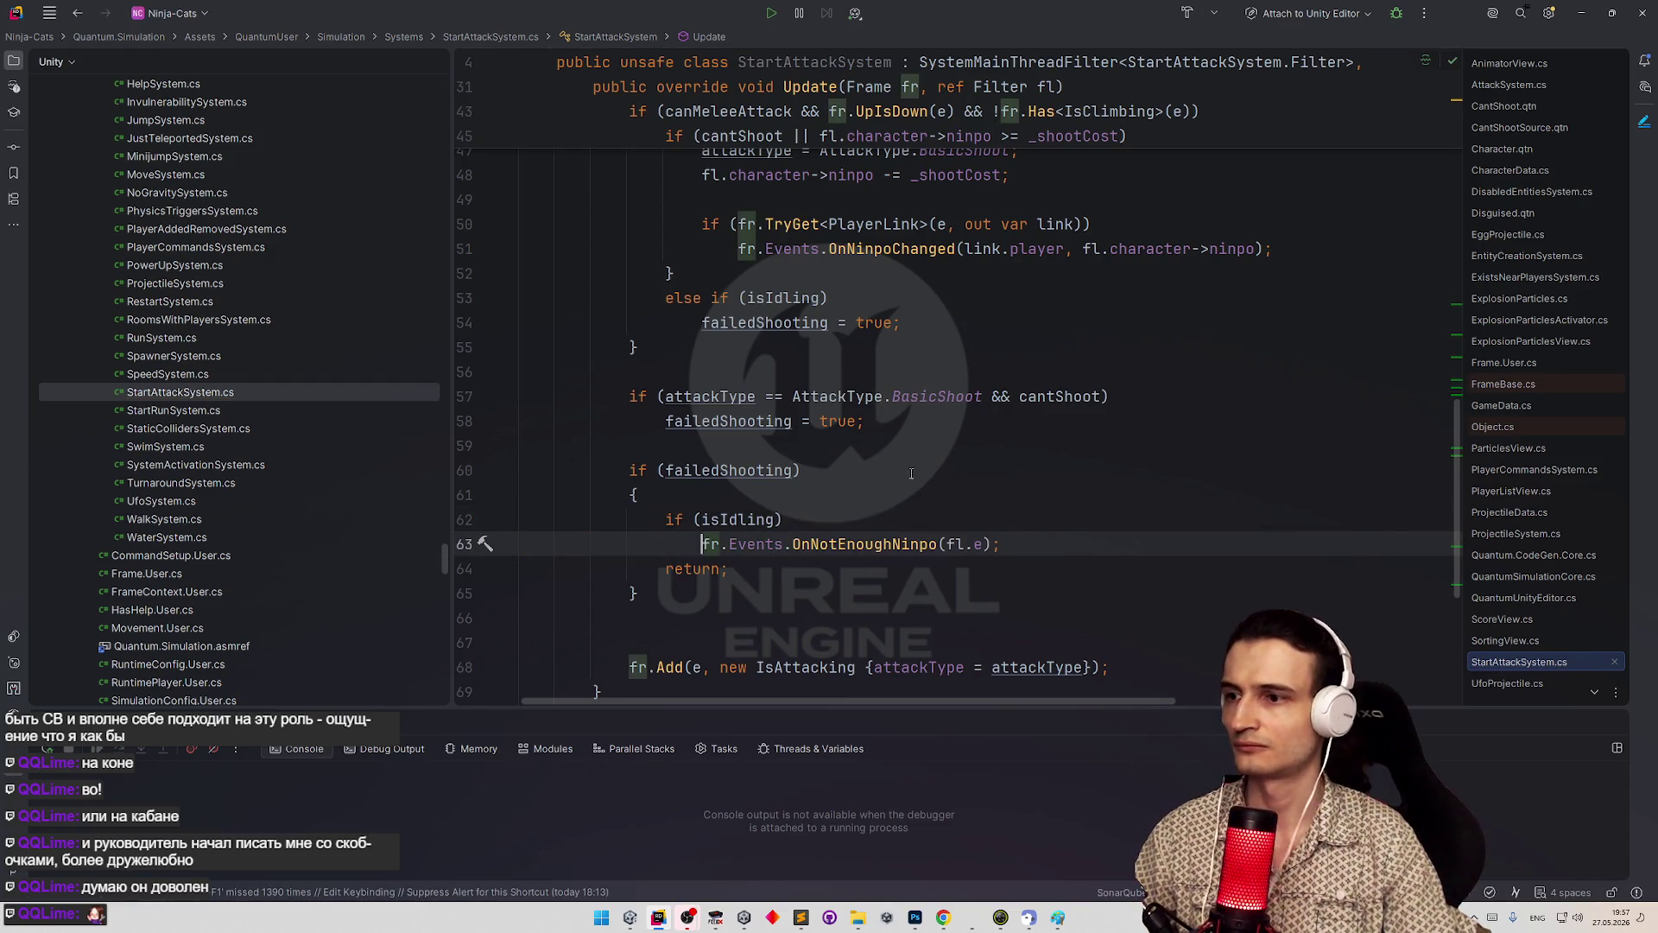
pyautogui.hotkey('alt', 'Tab')
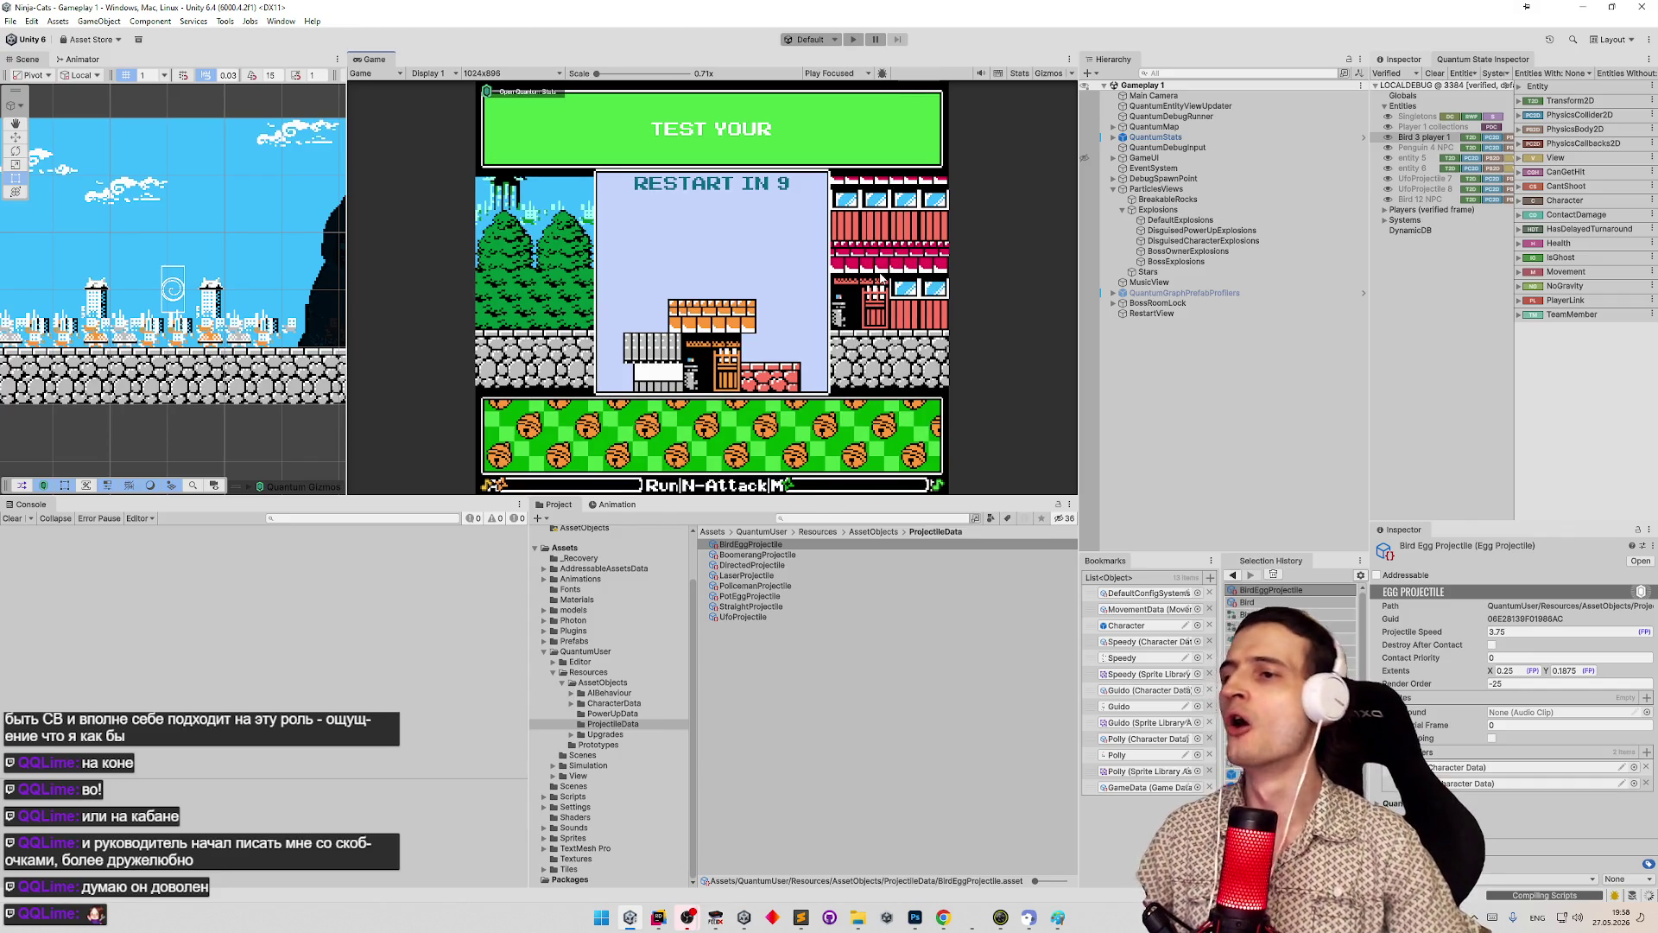
# - Clear the recompile errors from the Console and maximize the Game view for testing
pyautogui.click(16, 520)
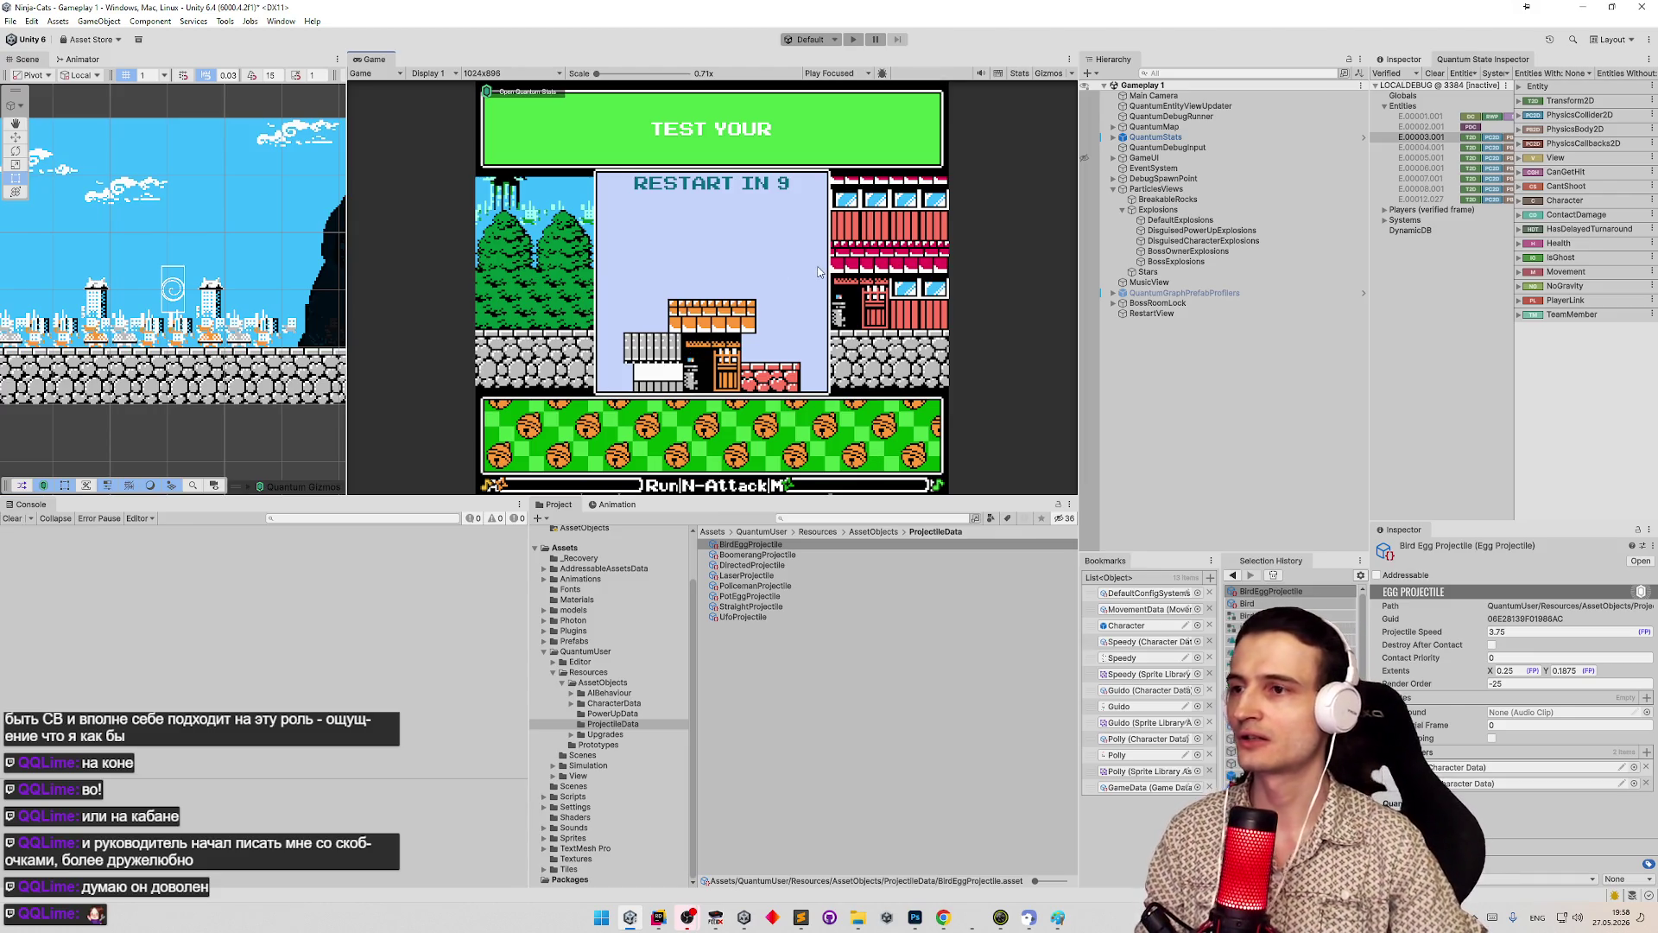
pyautogui.hotkey('shift', 'space')
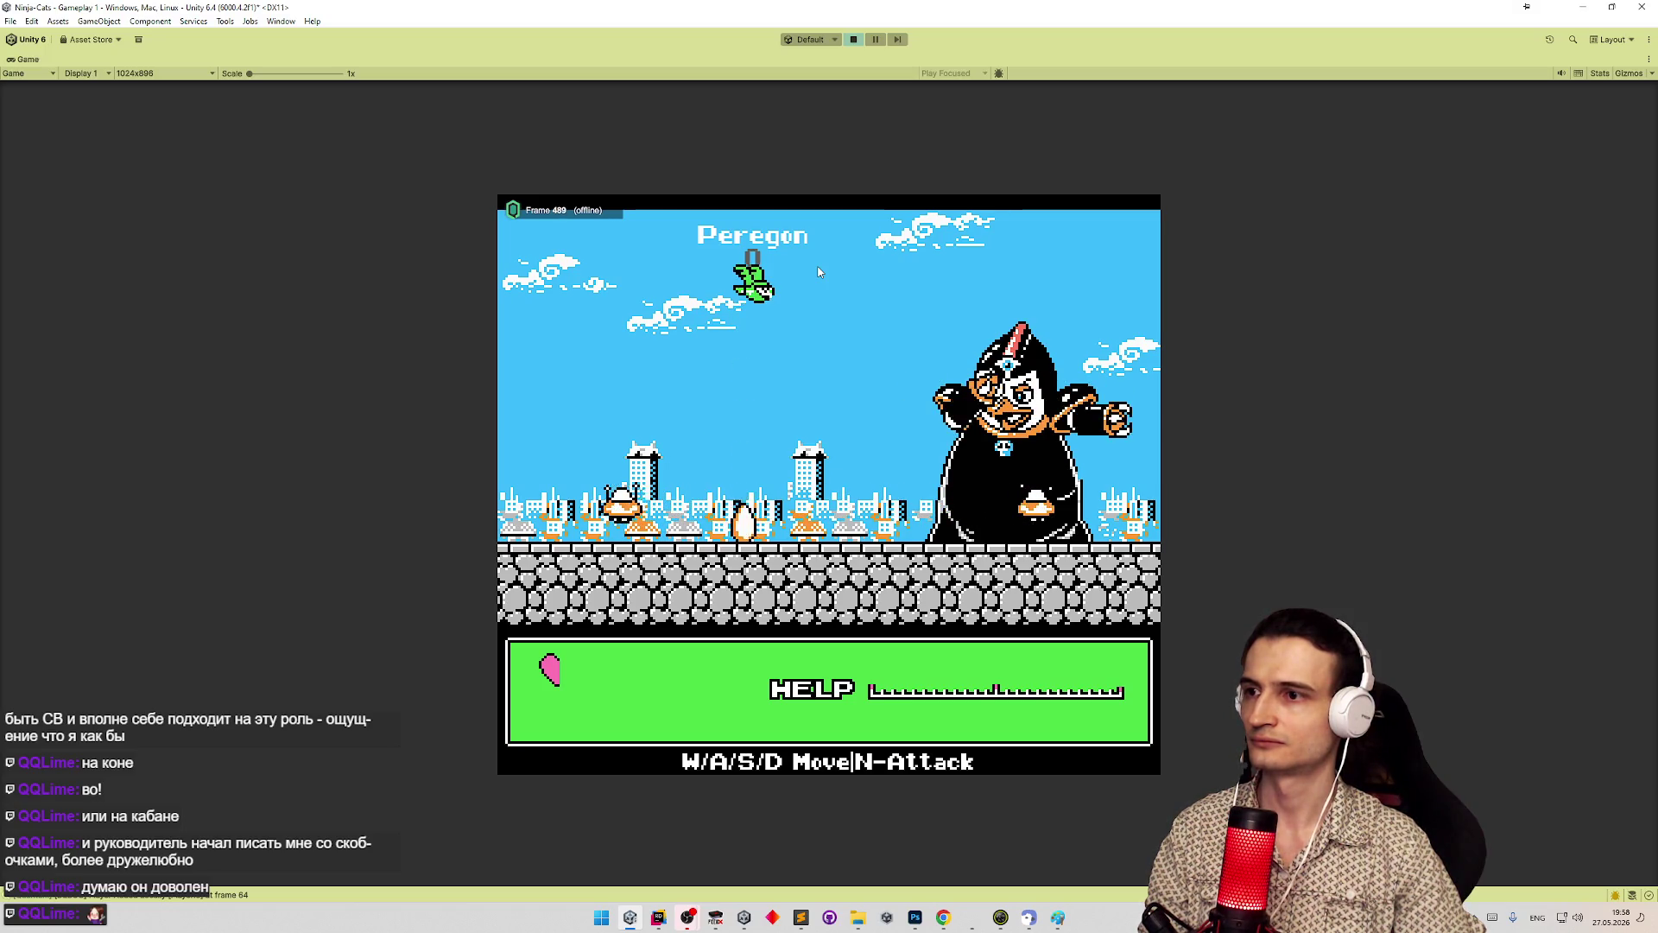
# - Walk and jump the cat around the boss arena with W/A/D, then stop Play mode
pyautogui.press('d')
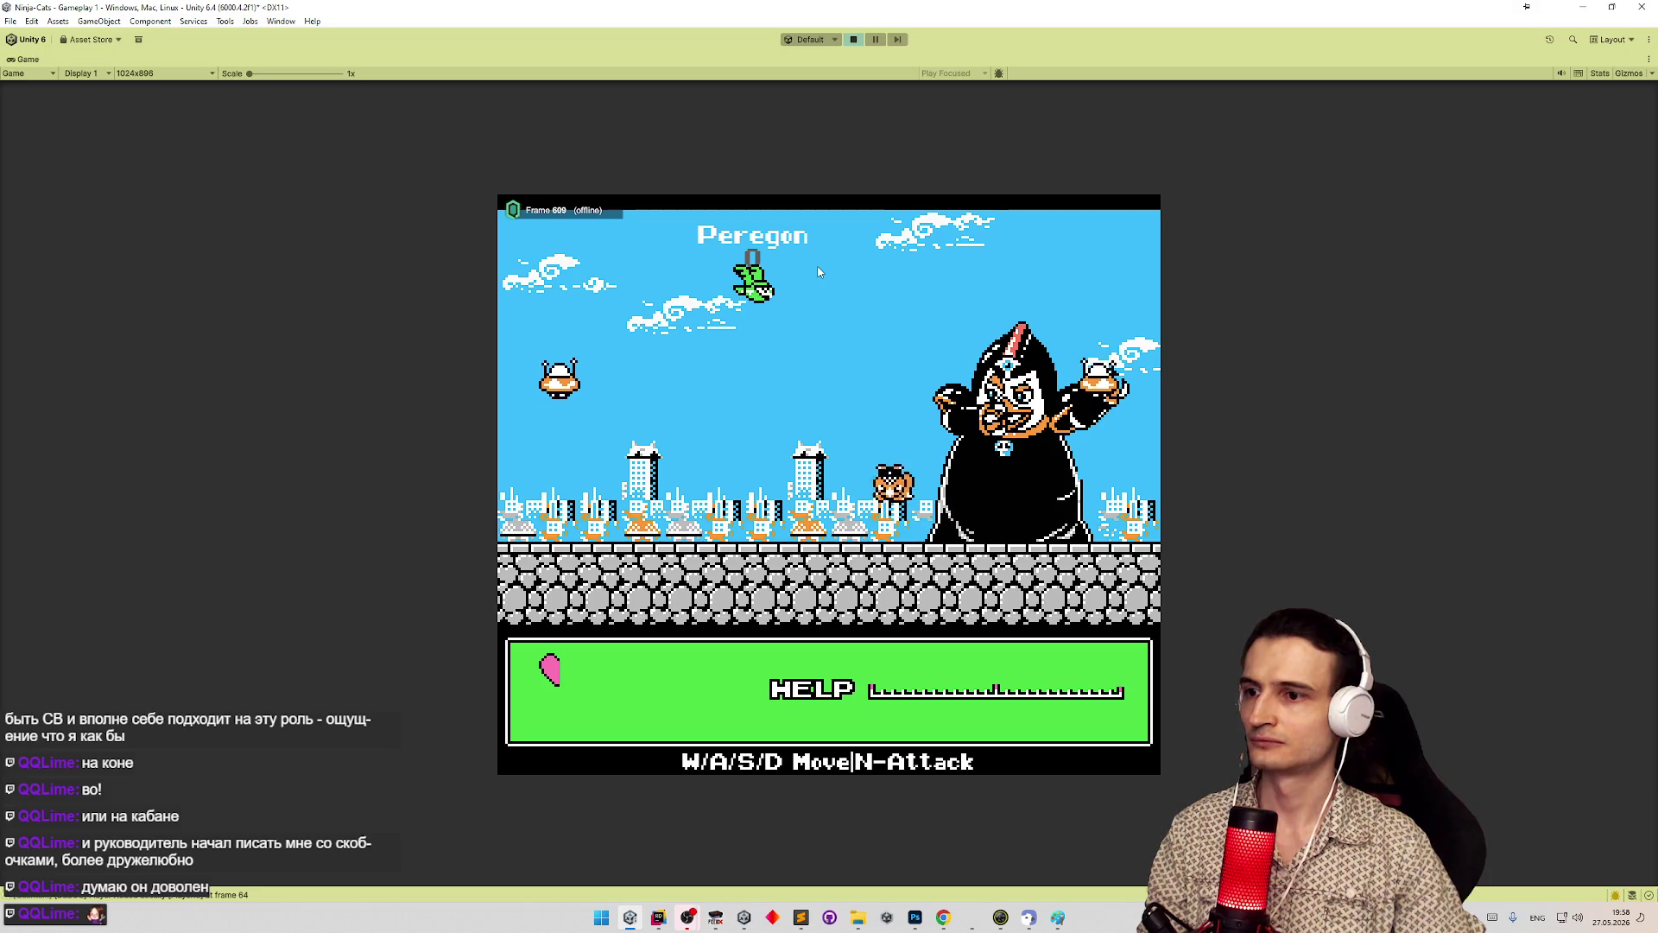
pyautogui.press('w')
pyautogui.press('a')
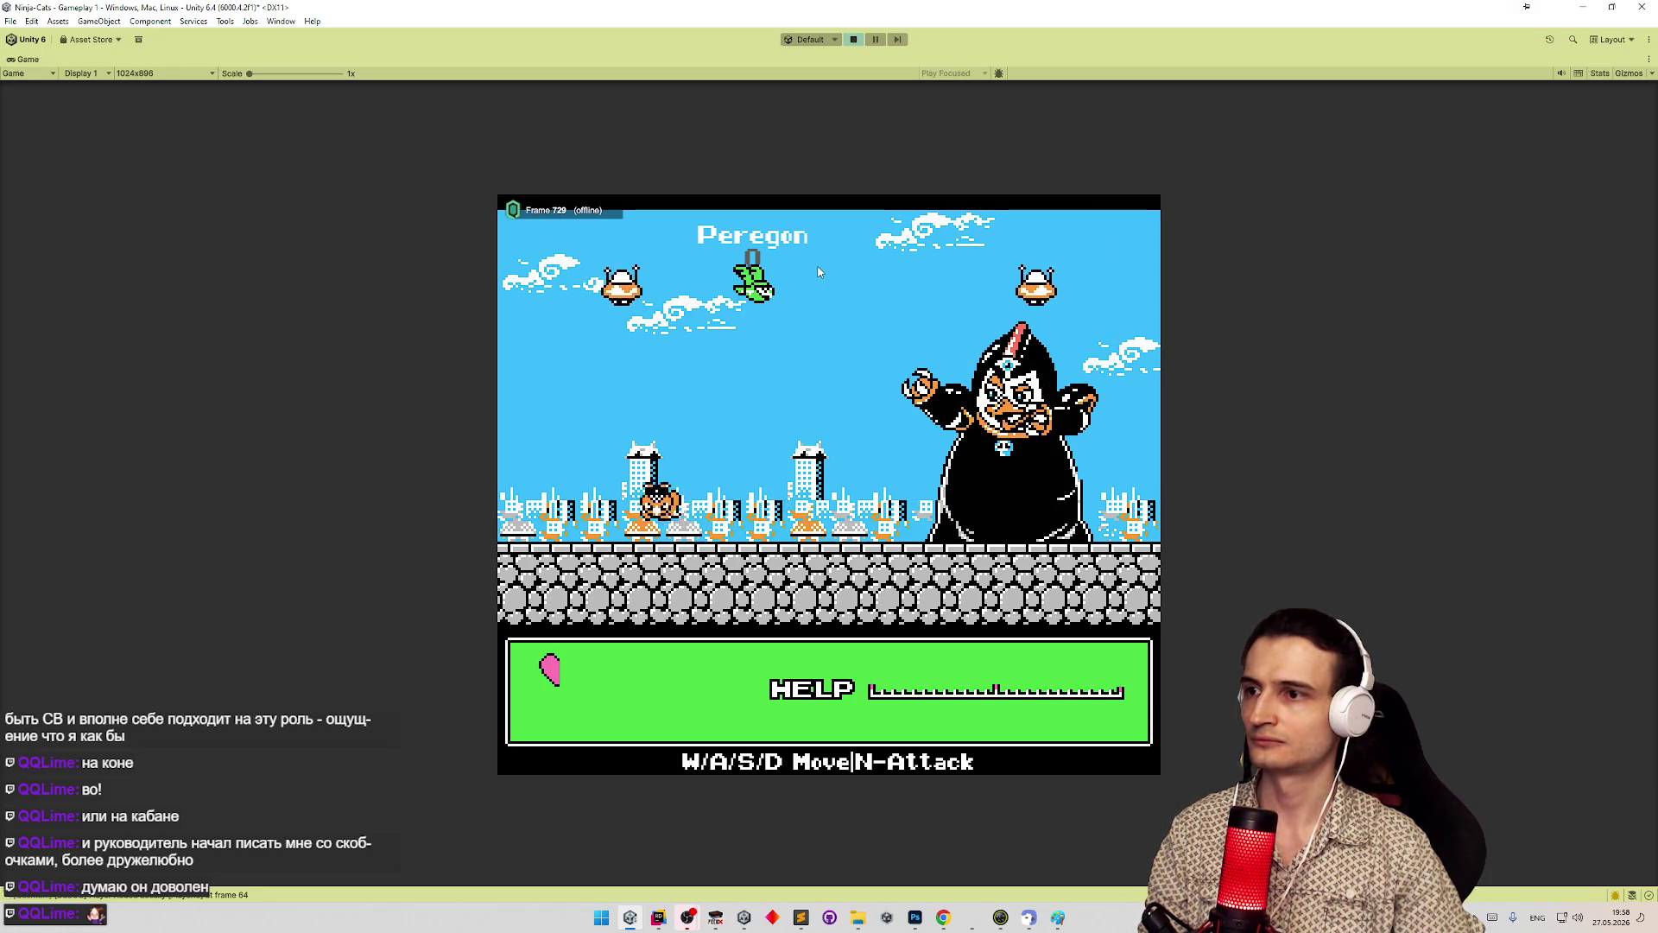
pyautogui.press('d')
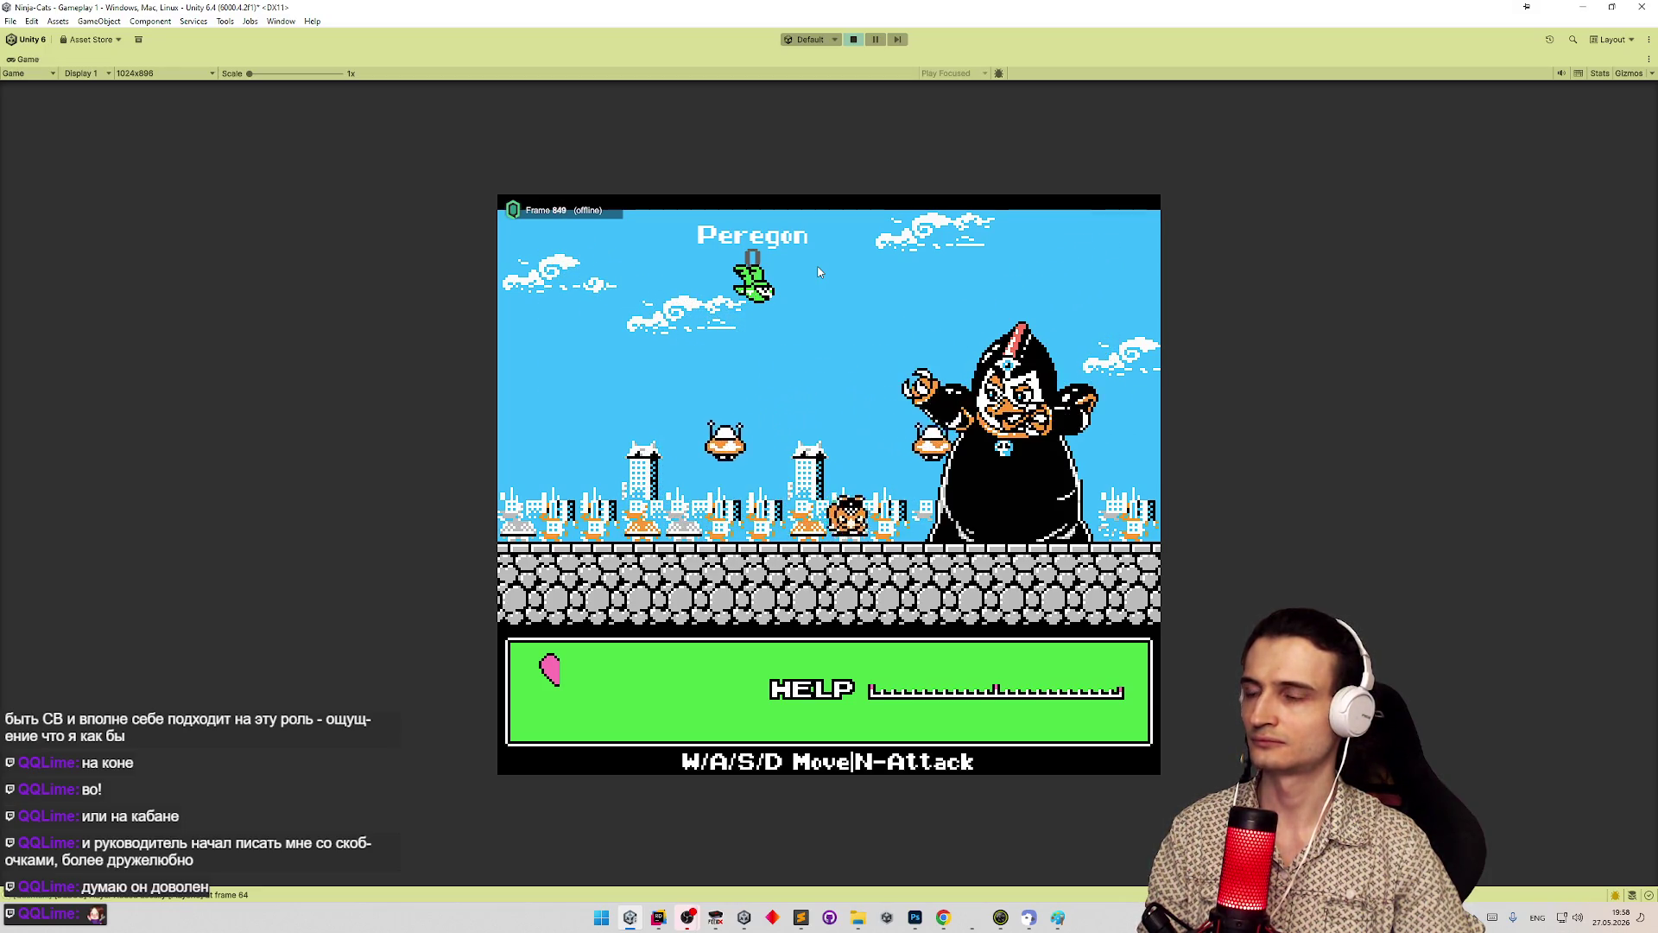
pyautogui.press('w')
pyautogui.press('a')
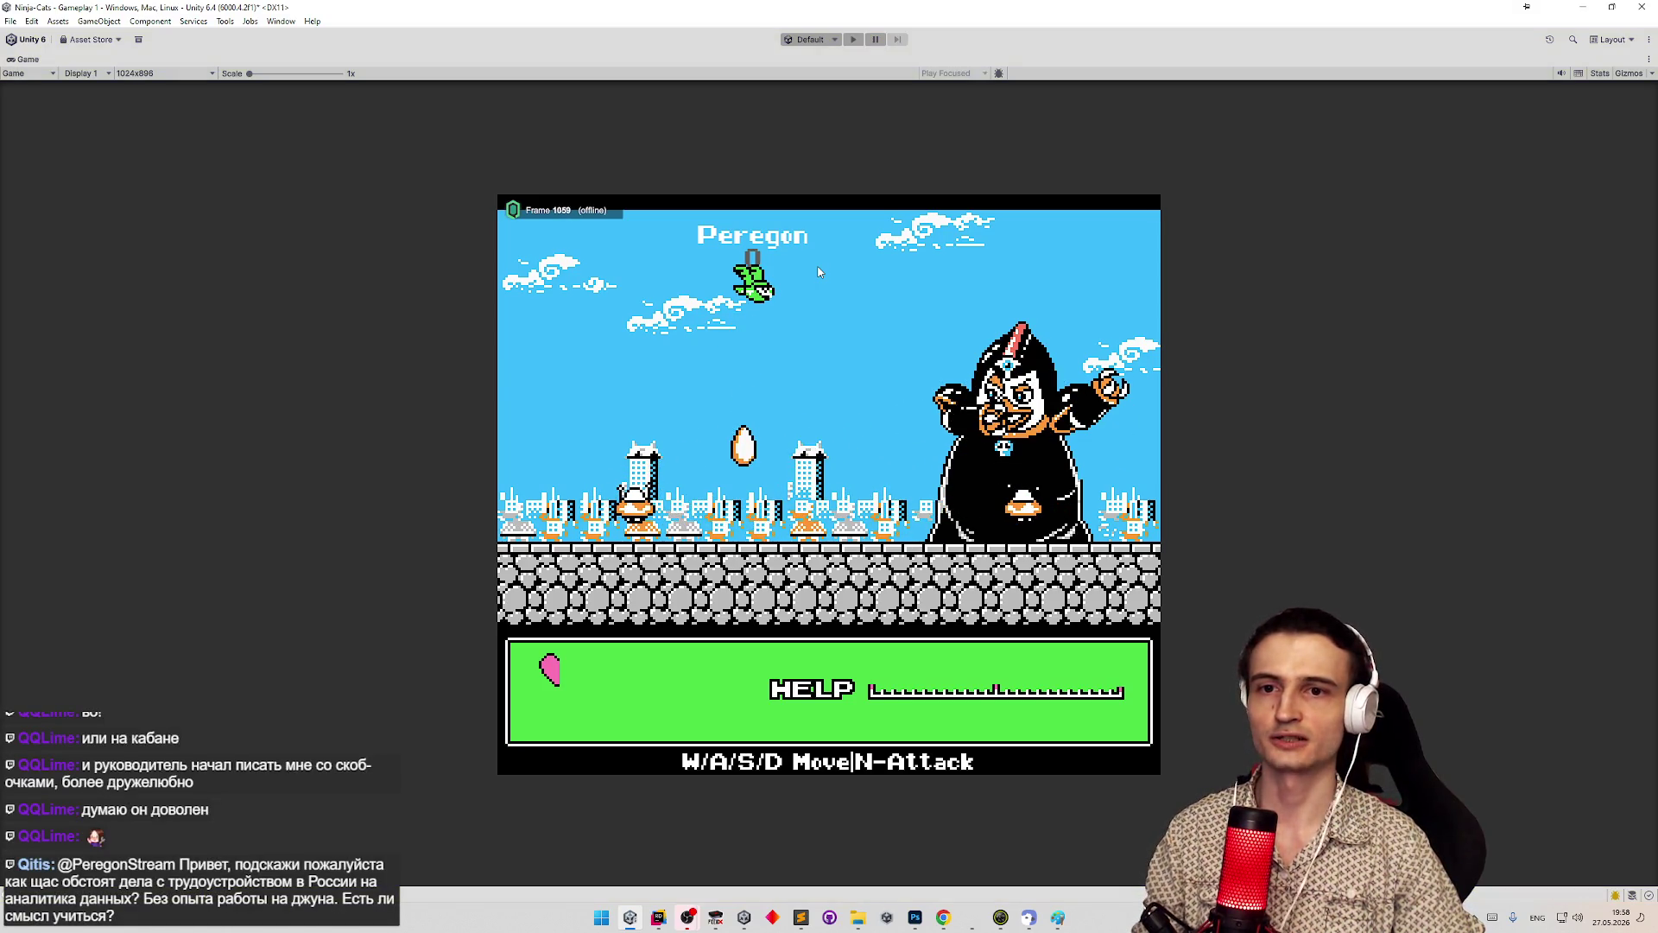
pyautogui.hotkey('ctrl', 'p')
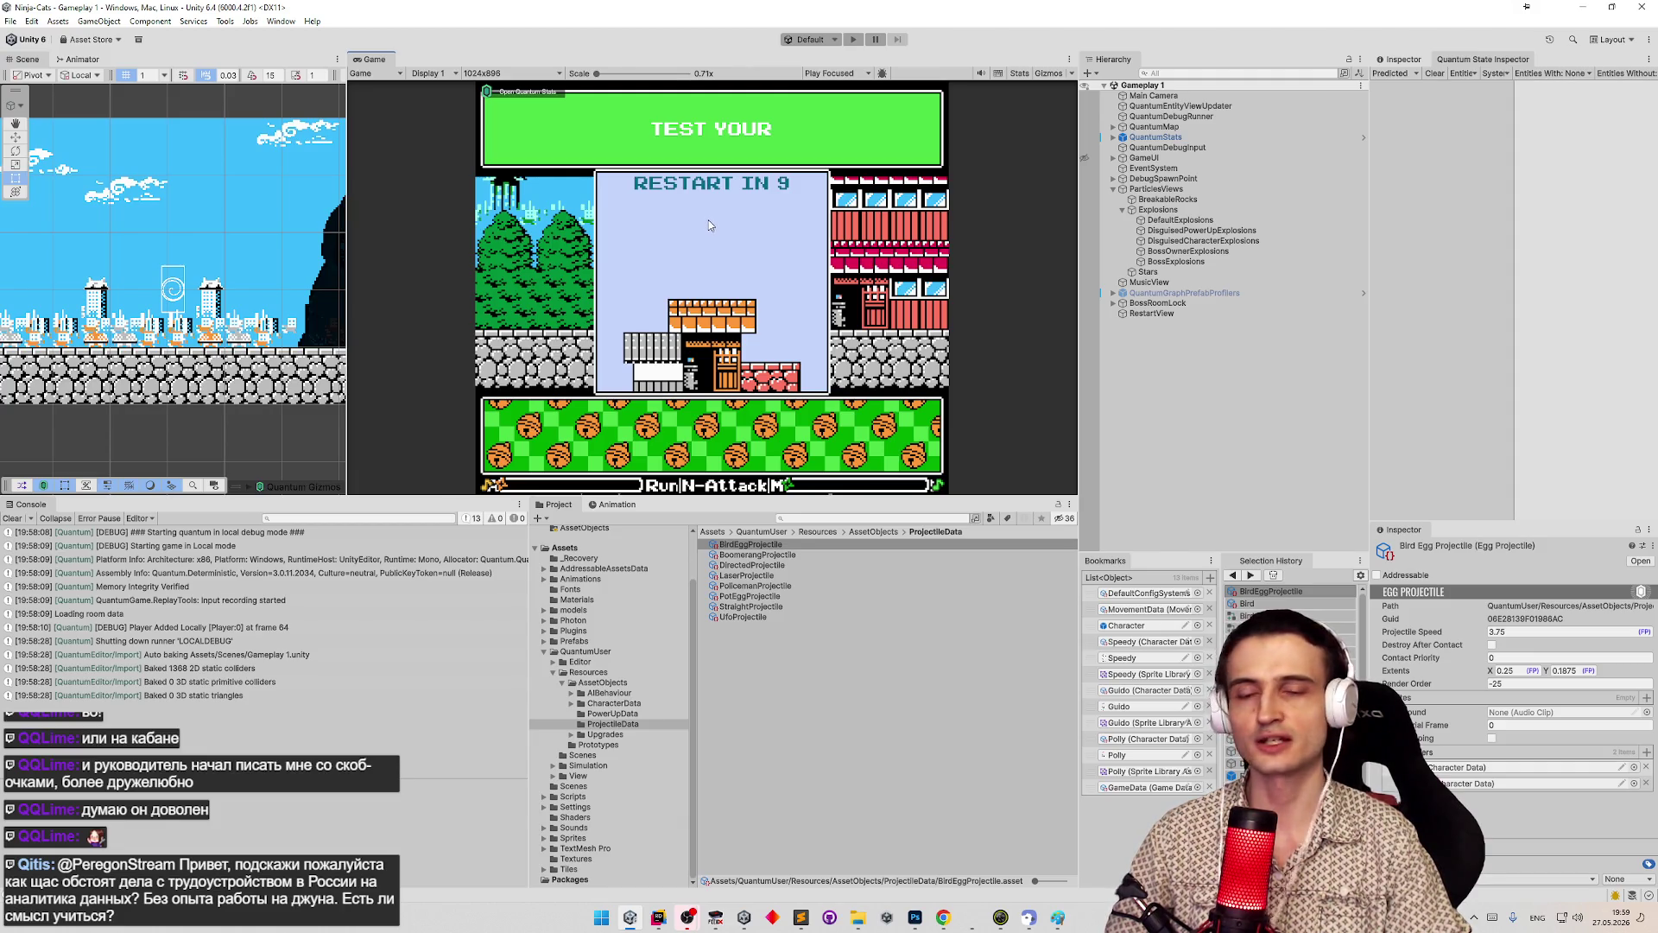
# - Clear the Console, then switch to Sublime Text showing Bird.spritelib's Attack1–Attack4 overrides
pyautogui.click(12, 519)
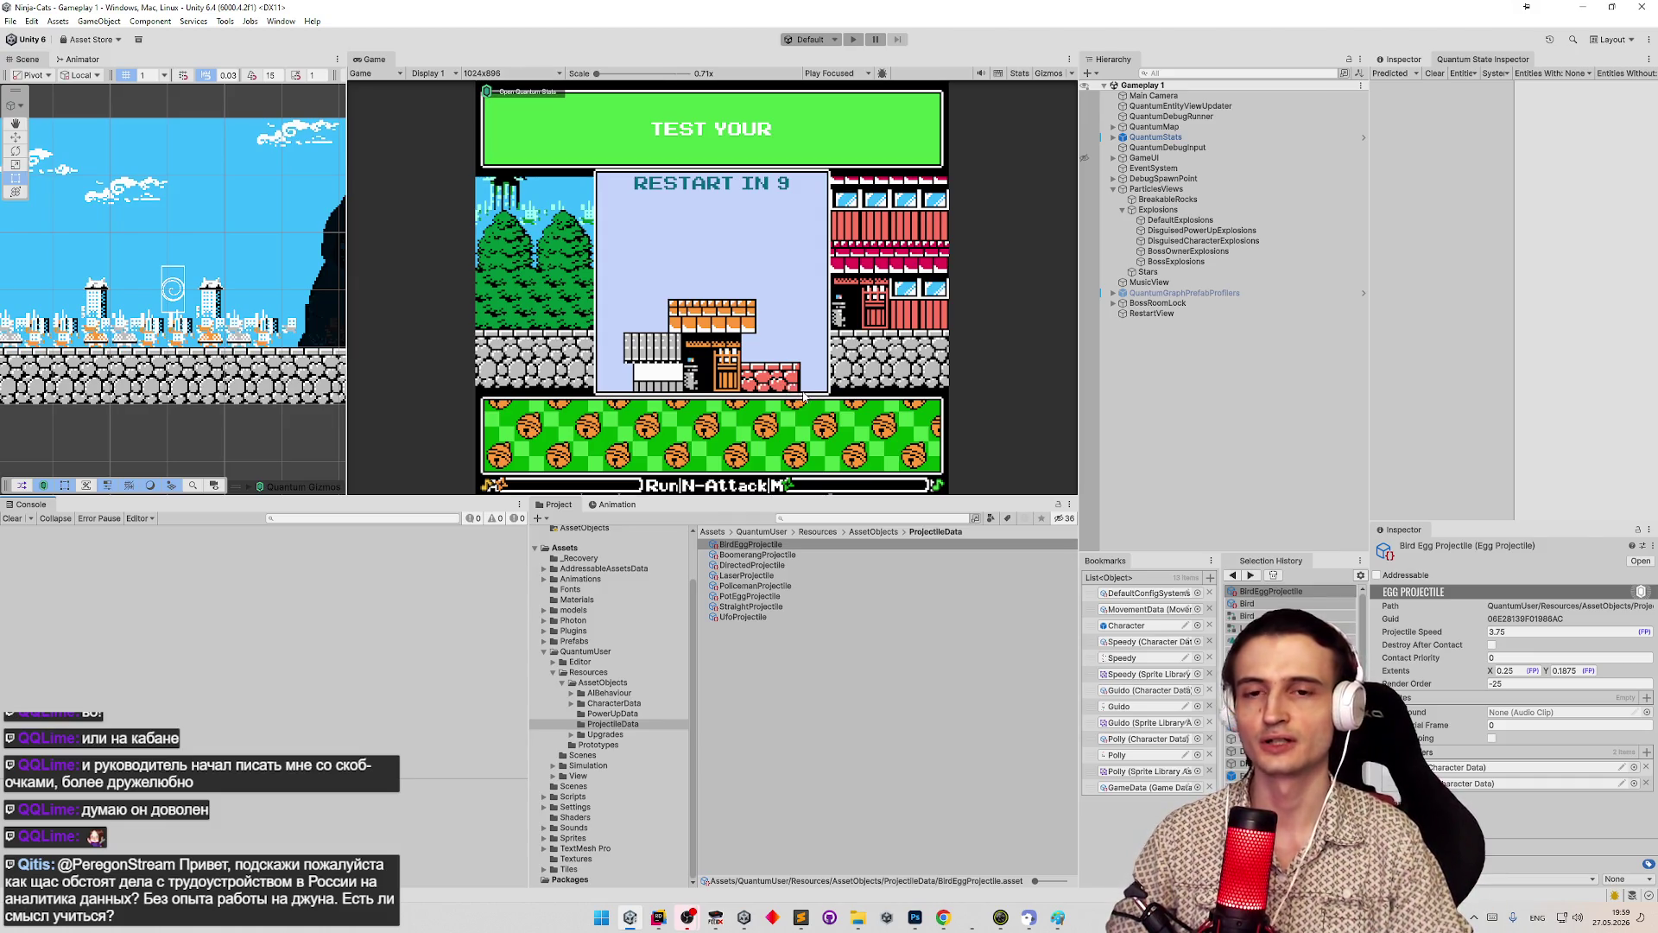
pyautogui.click(800, 917)
pyautogui.click(801, 916)
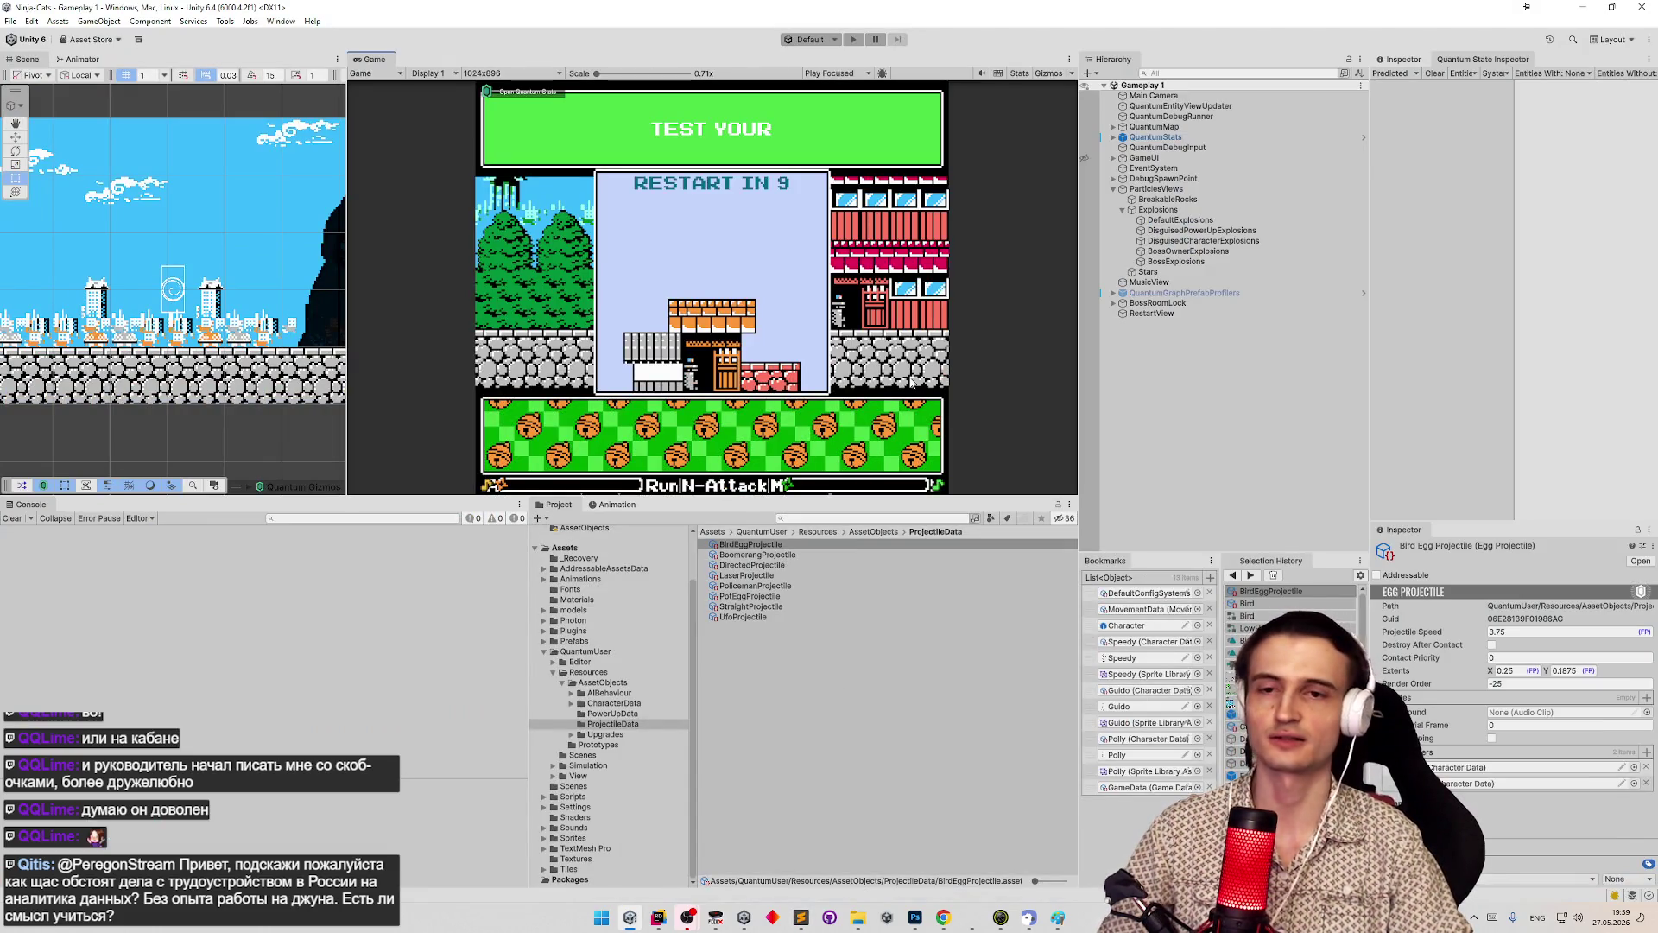
pyautogui.click(803, 921)
pyautogui.click(803, 921)
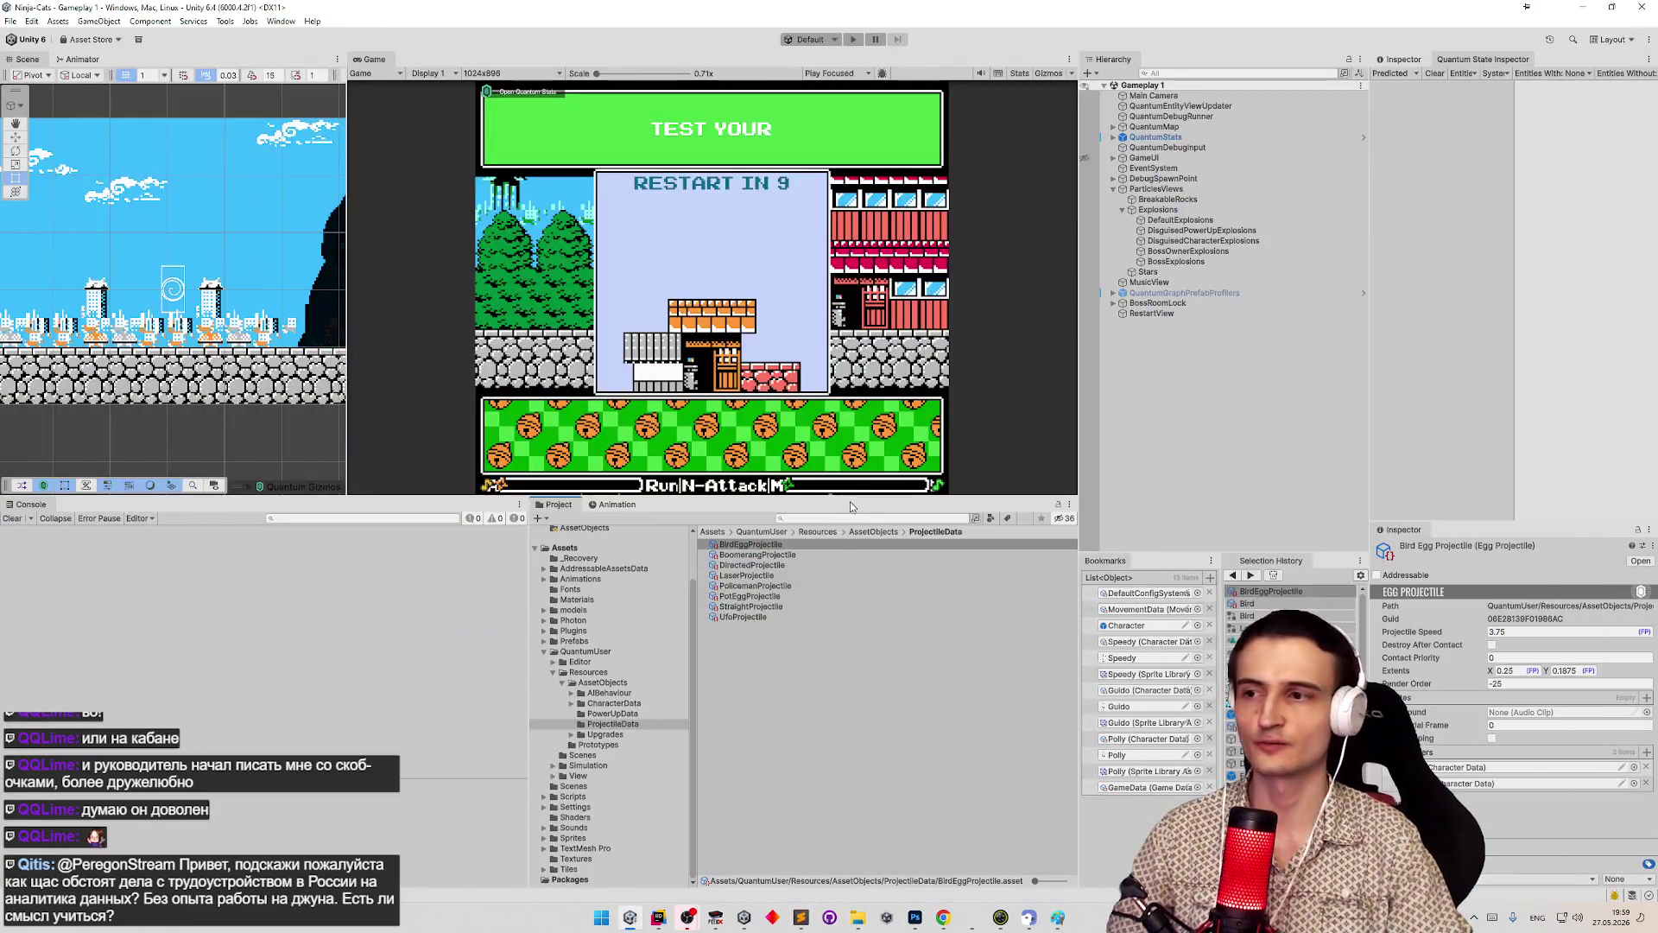
pyautogui.click(802, 918)
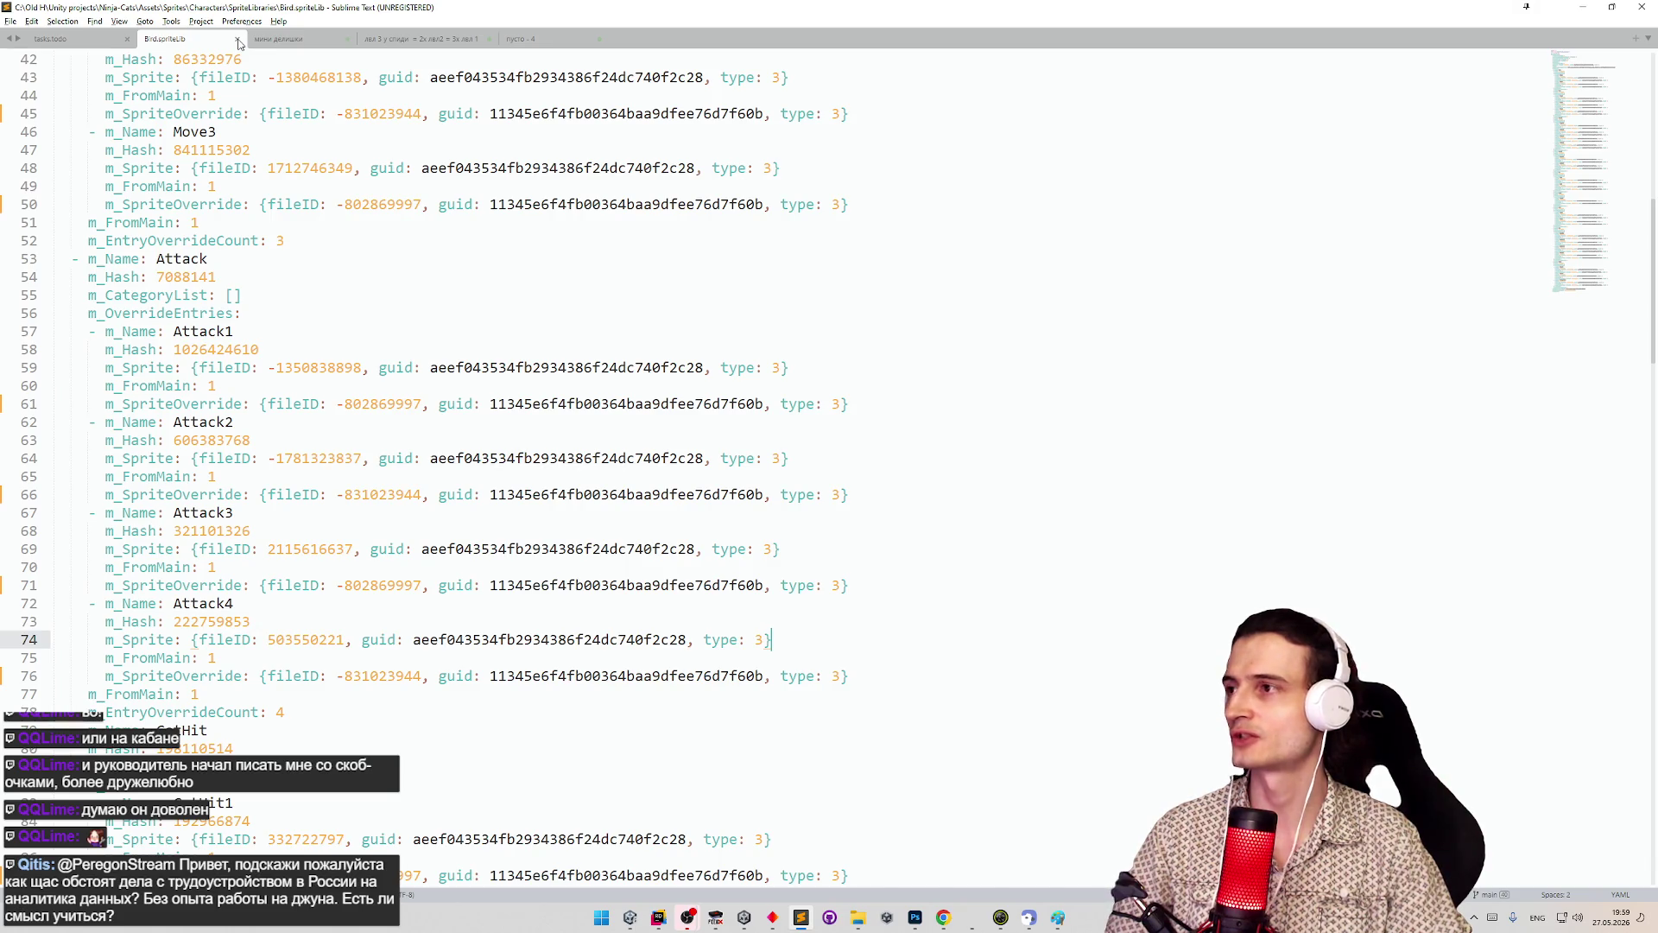
pyautogui.click(239, 41)
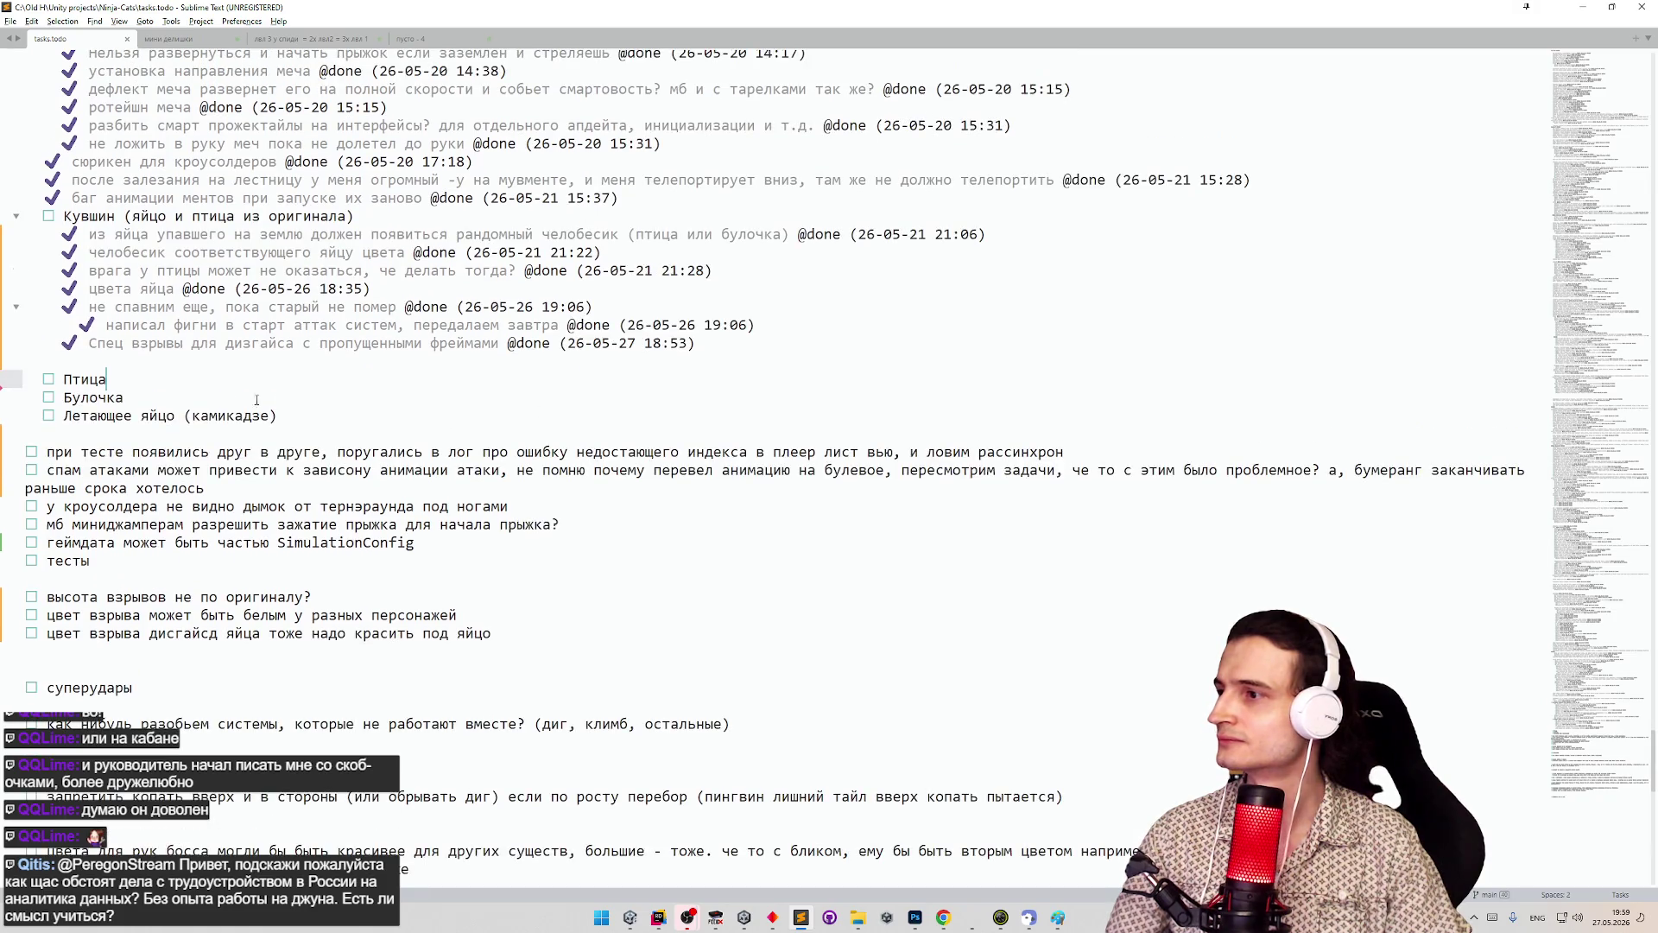
pyautogui.hotkey('ctrl', 'd')
pyautogui.press('Up')
pyautogui.press('BackSpace')
# - Tidy the line below Птица, close OMEN Gaming Hub, and bring up Photoshop's Pot.png sheet
pyautogui.click(318, 359)
pyautogui.press('Return')
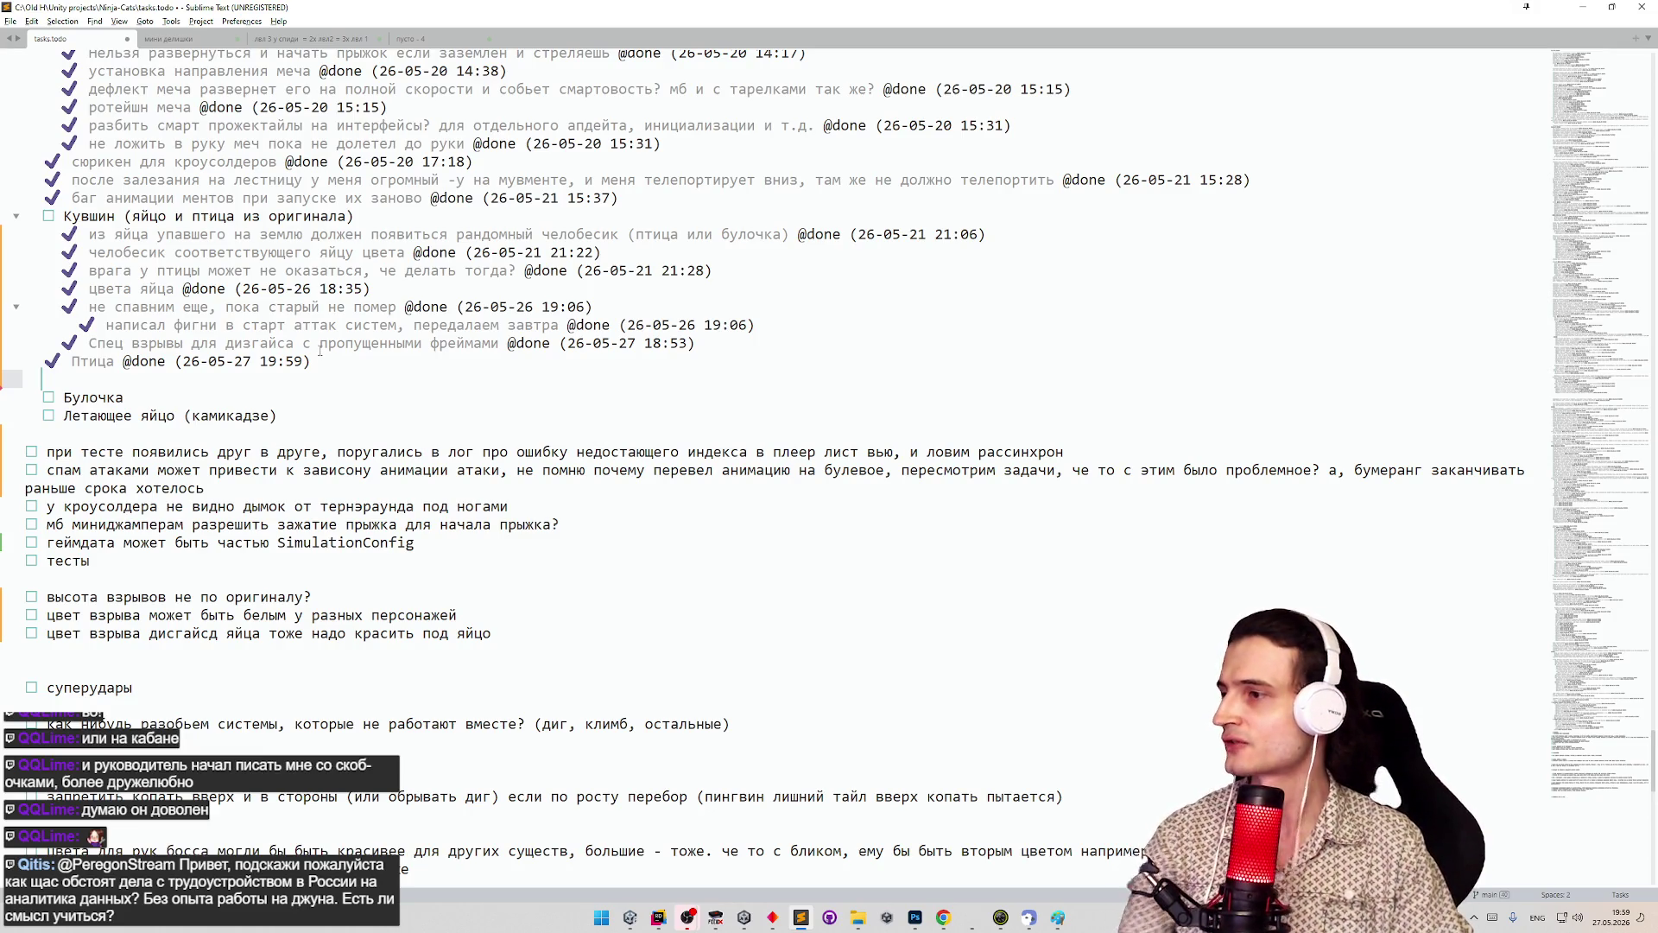
pyautogui.press('BackSpace')
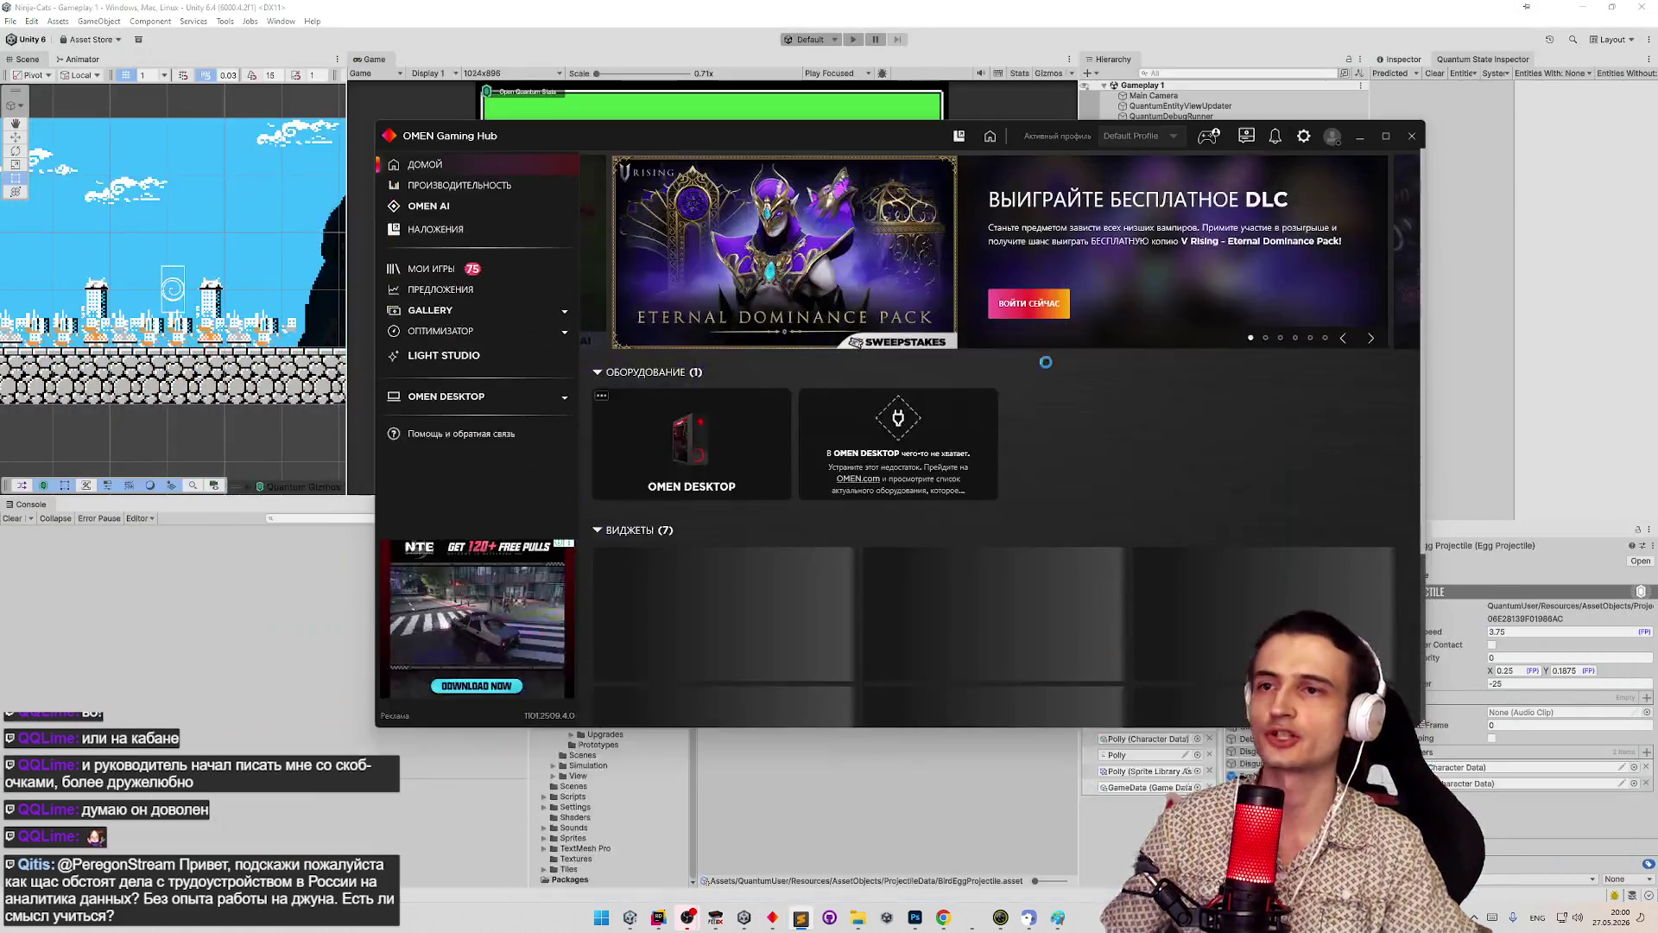
pyautogui.click(1411, 136)
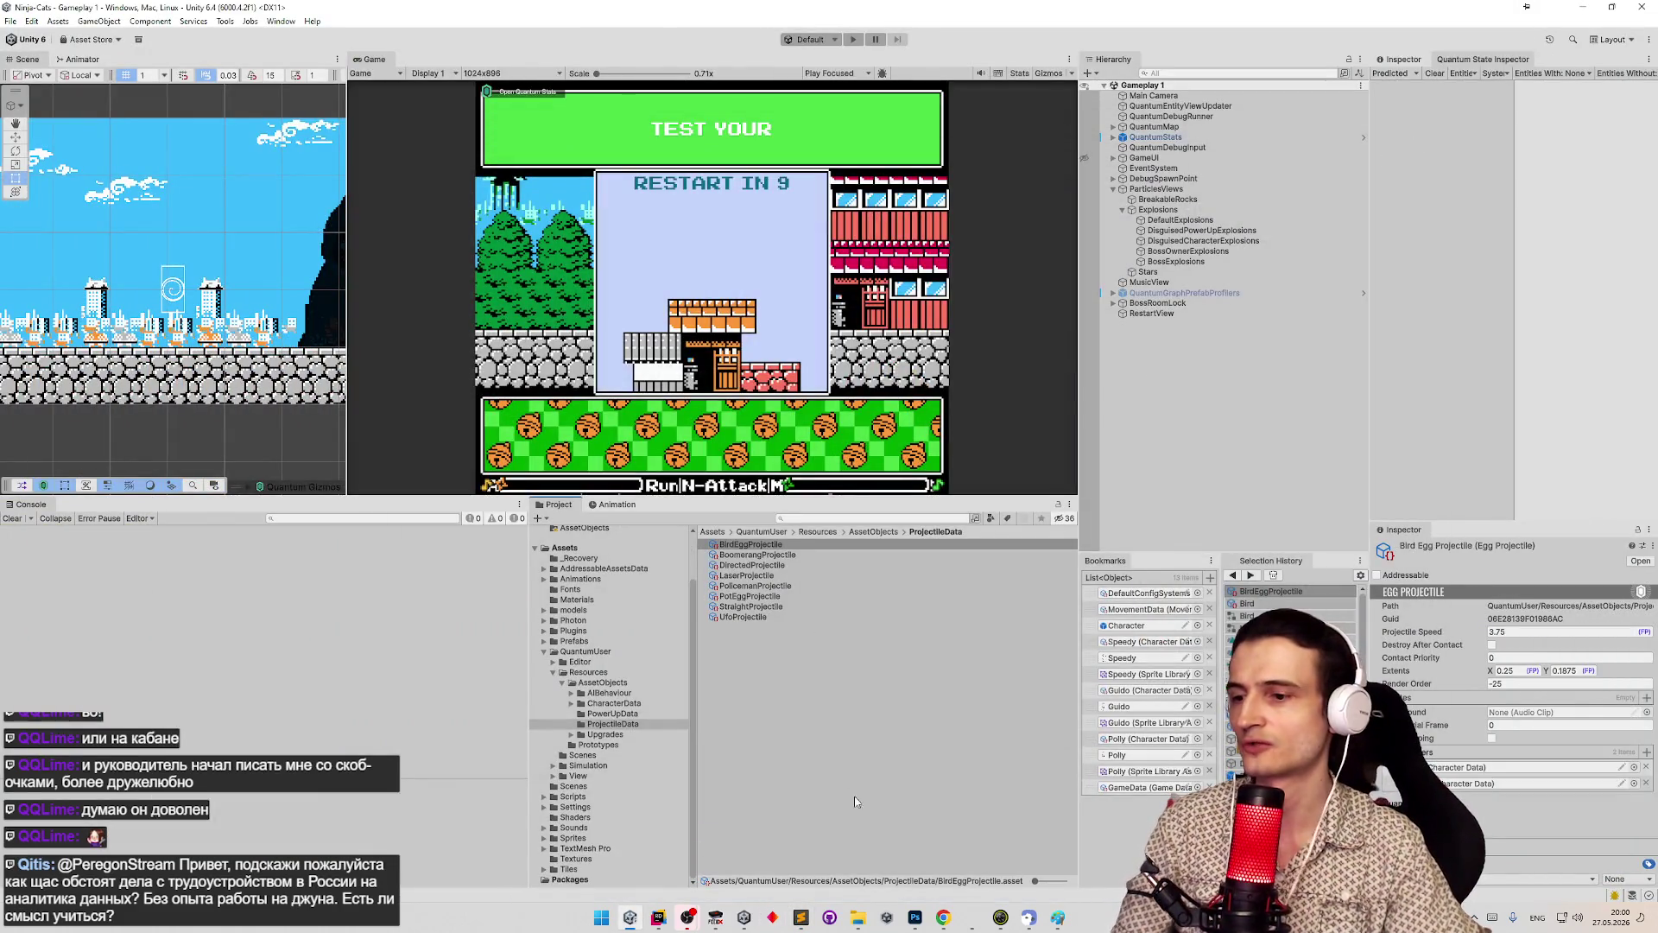
pyautogui.click(914, 917)
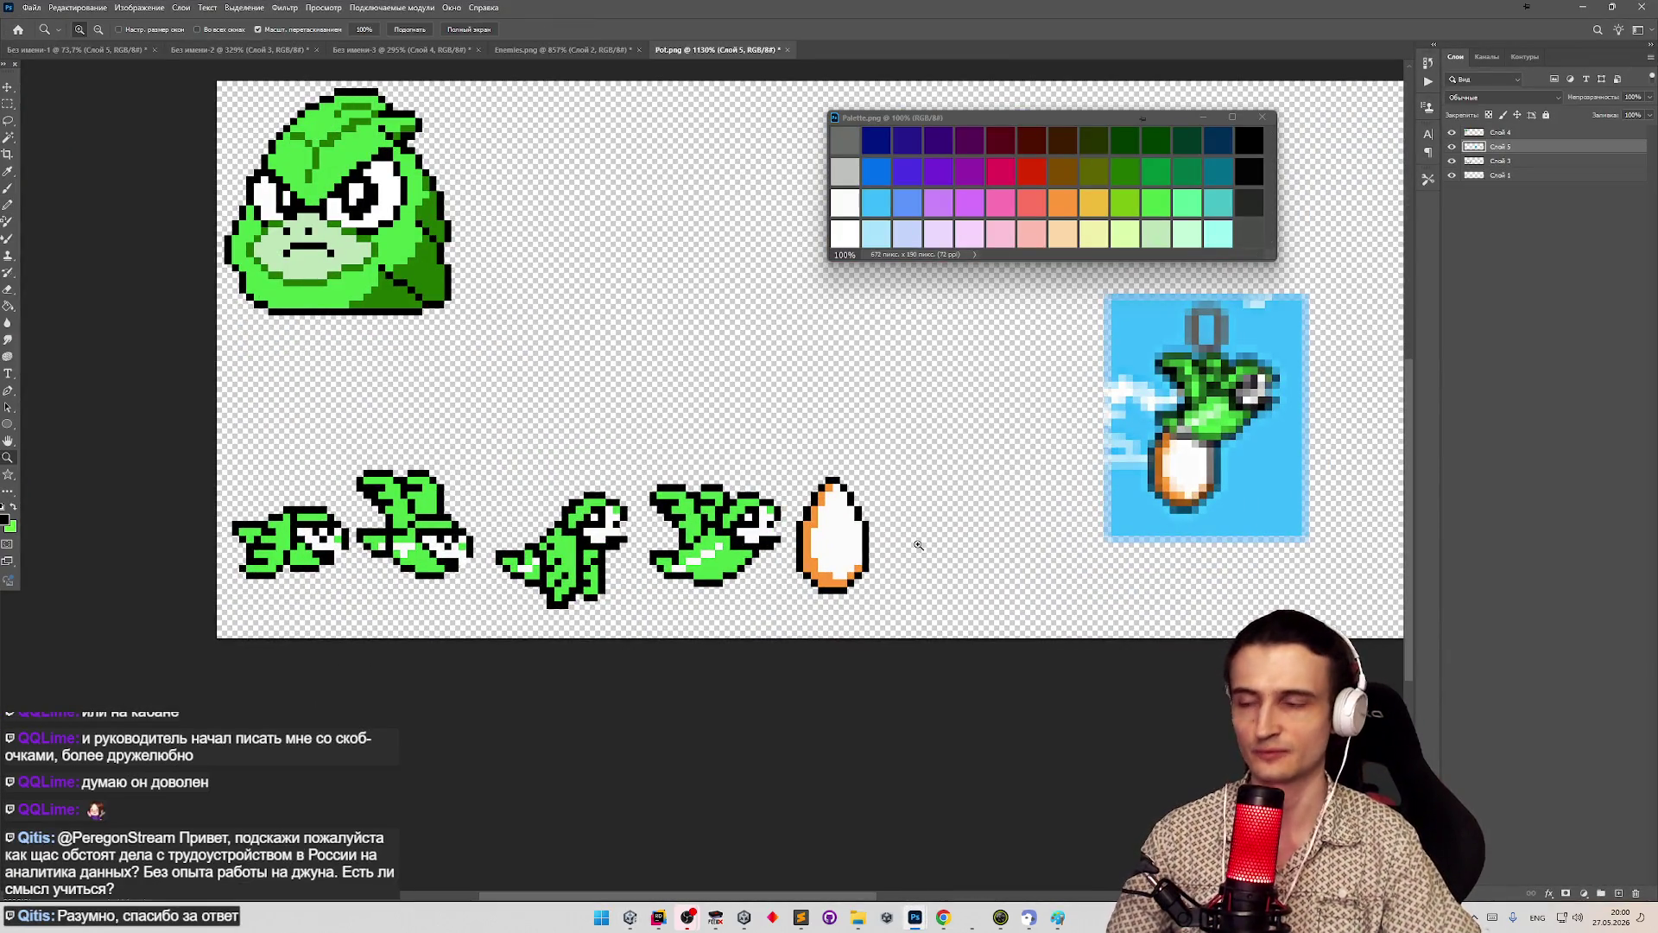
# - Switch to the Enemies.png sprite sheet and zoom in and out over its sprites
pyautogui.scroll(-10, 918, 545)
pyautogui.press('b')
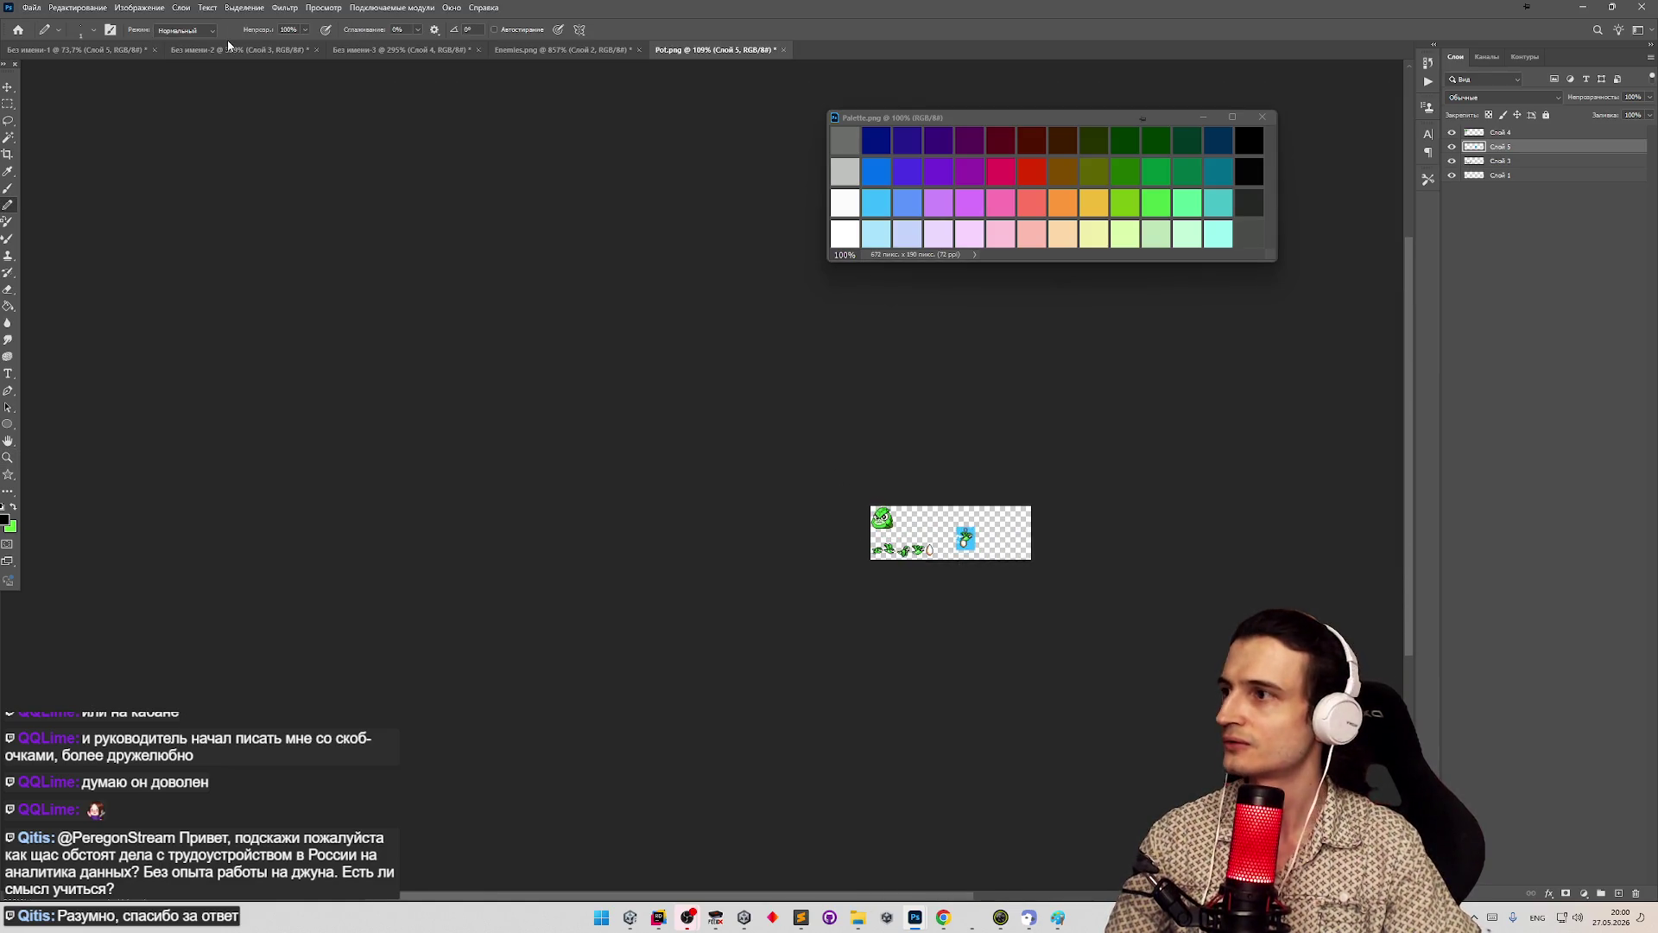
pyautogui.click(536, 50)
pyautogui.press('z')
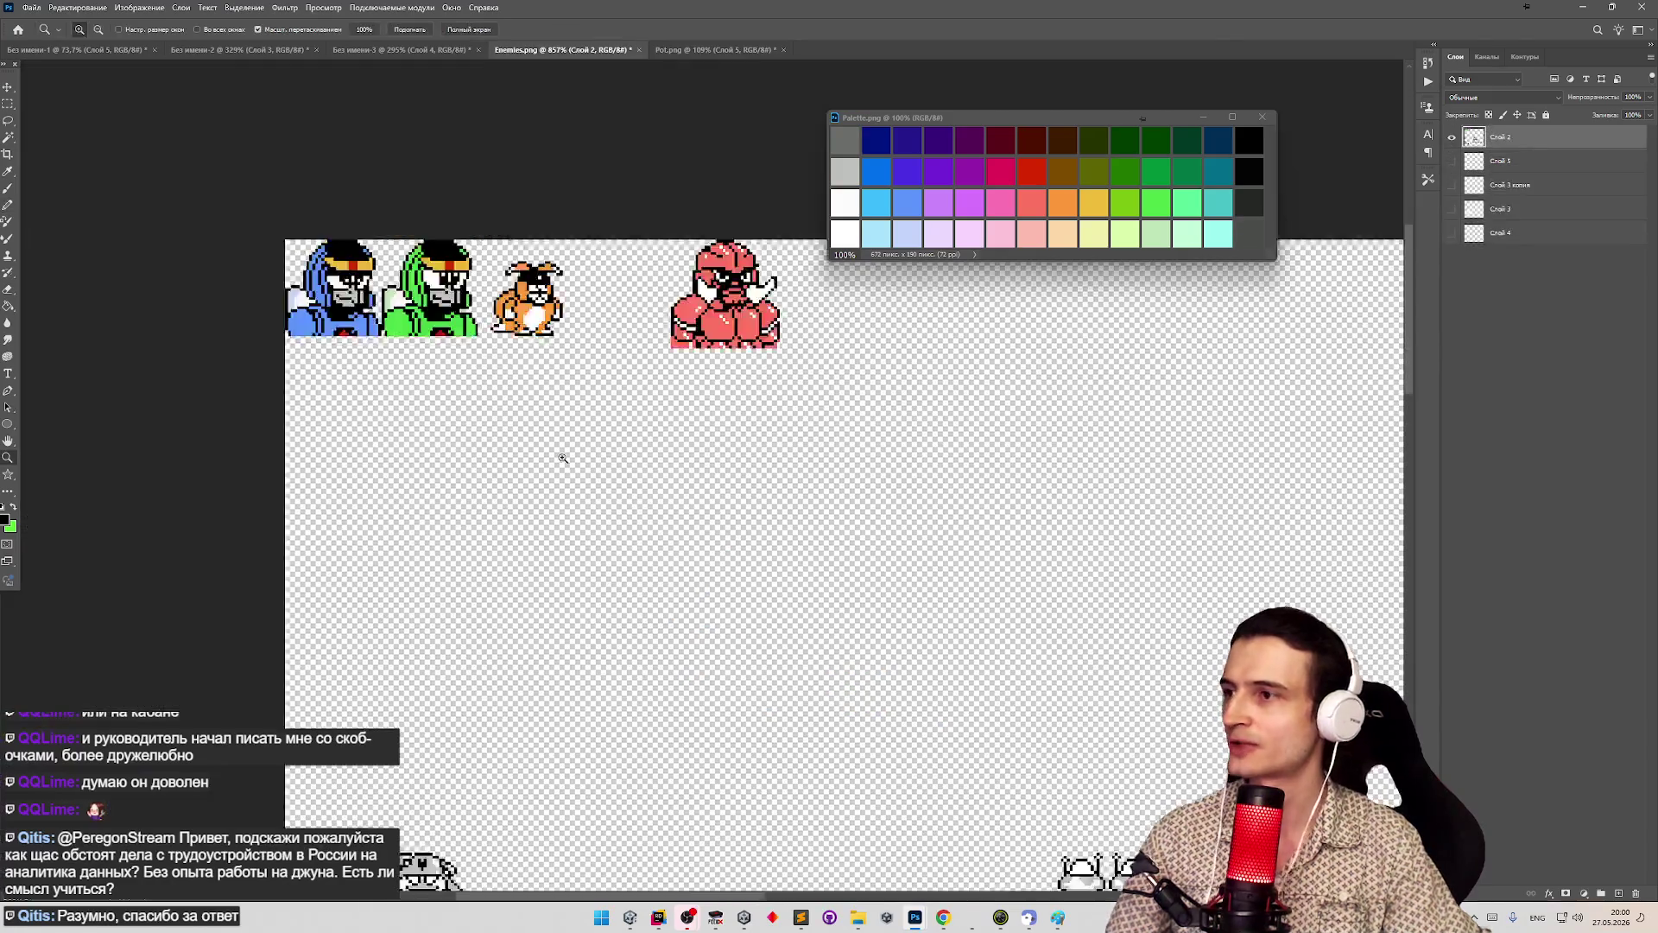
pyautogui.scroll(-4, 558, 440)
pyautogui.scroll(6, 648, 455)
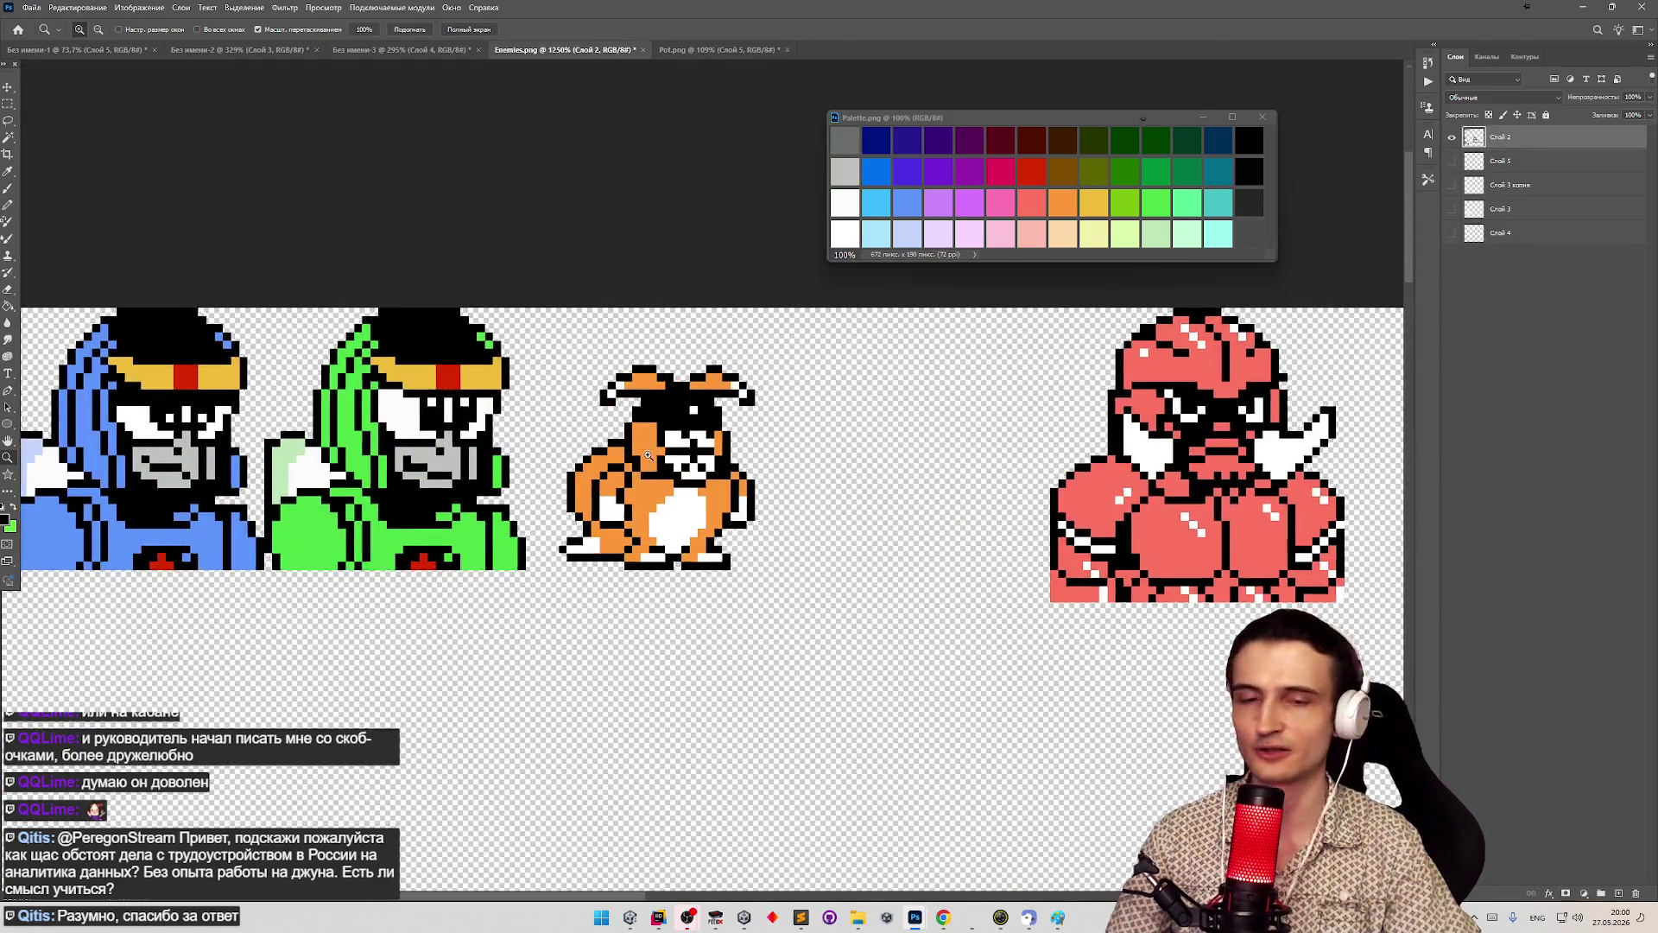
pyautogui.scroll(-8, 648, 455)
pyautogui.scroll(3, 749, 714)
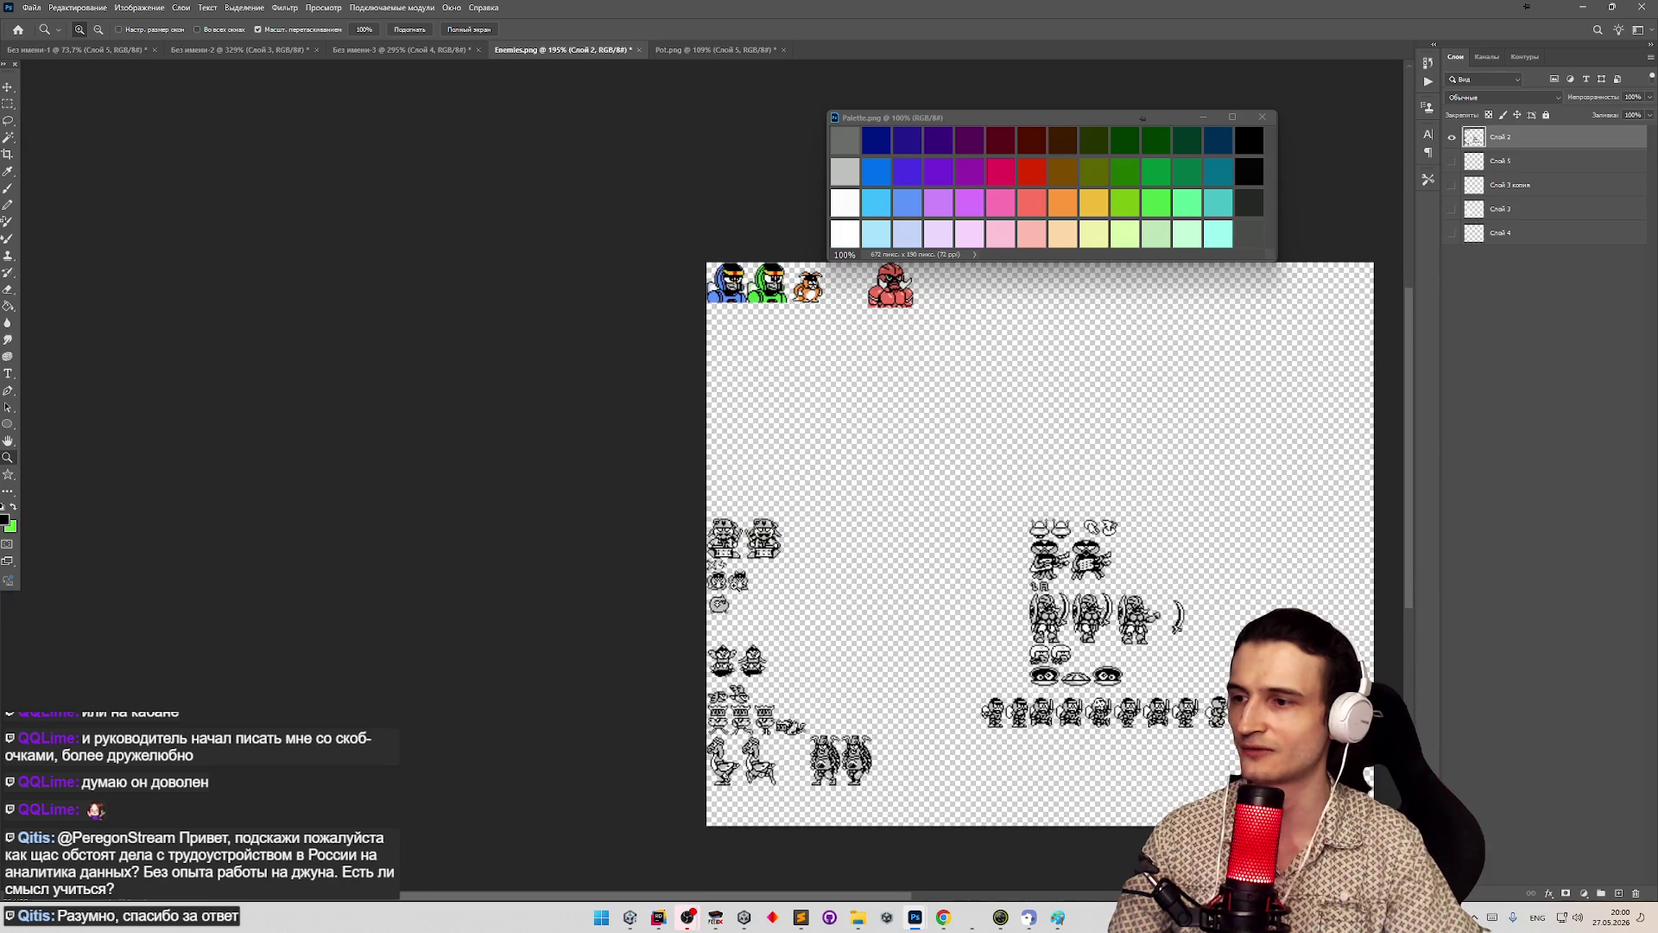
pyautogui.scroll(10, 737, 588)
# - Try a rectangular marquee around the right cat sprite's head, then deselect it
pyautogui.press('b')
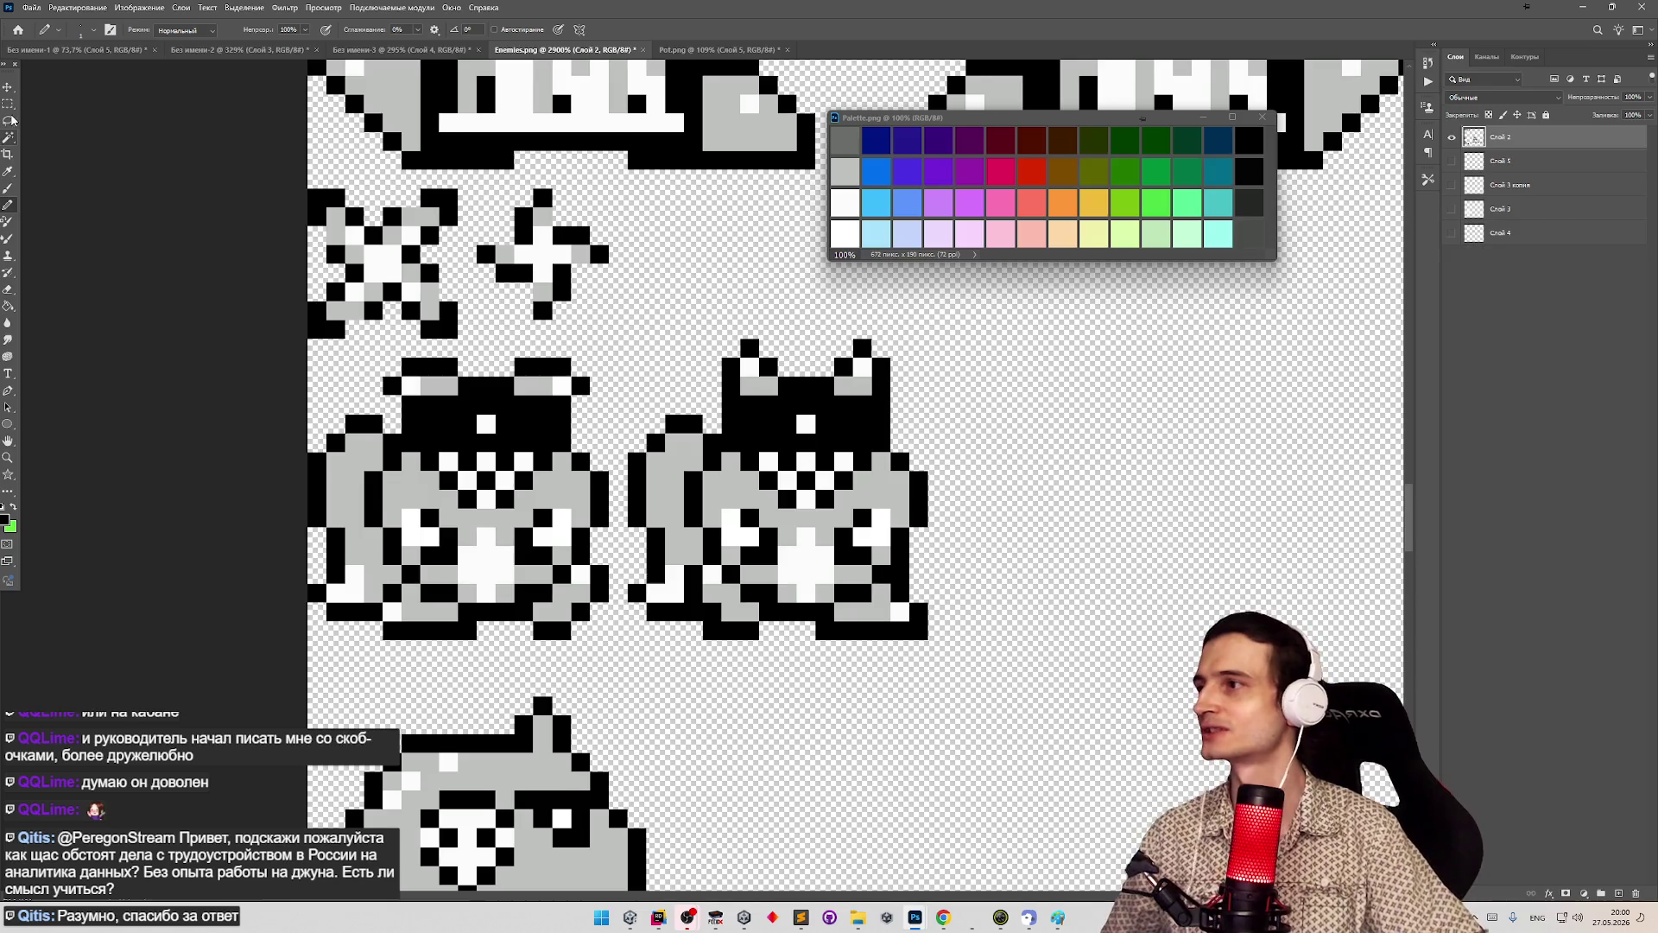
pyautogui.press('m')
pyautogui.moveTo(723, 322)
pyautogui.mouseDown()
pyautogui.moveTo(890, 428)
pyautogui.moveTo(908, 489)
pyautogui.mouseUp()
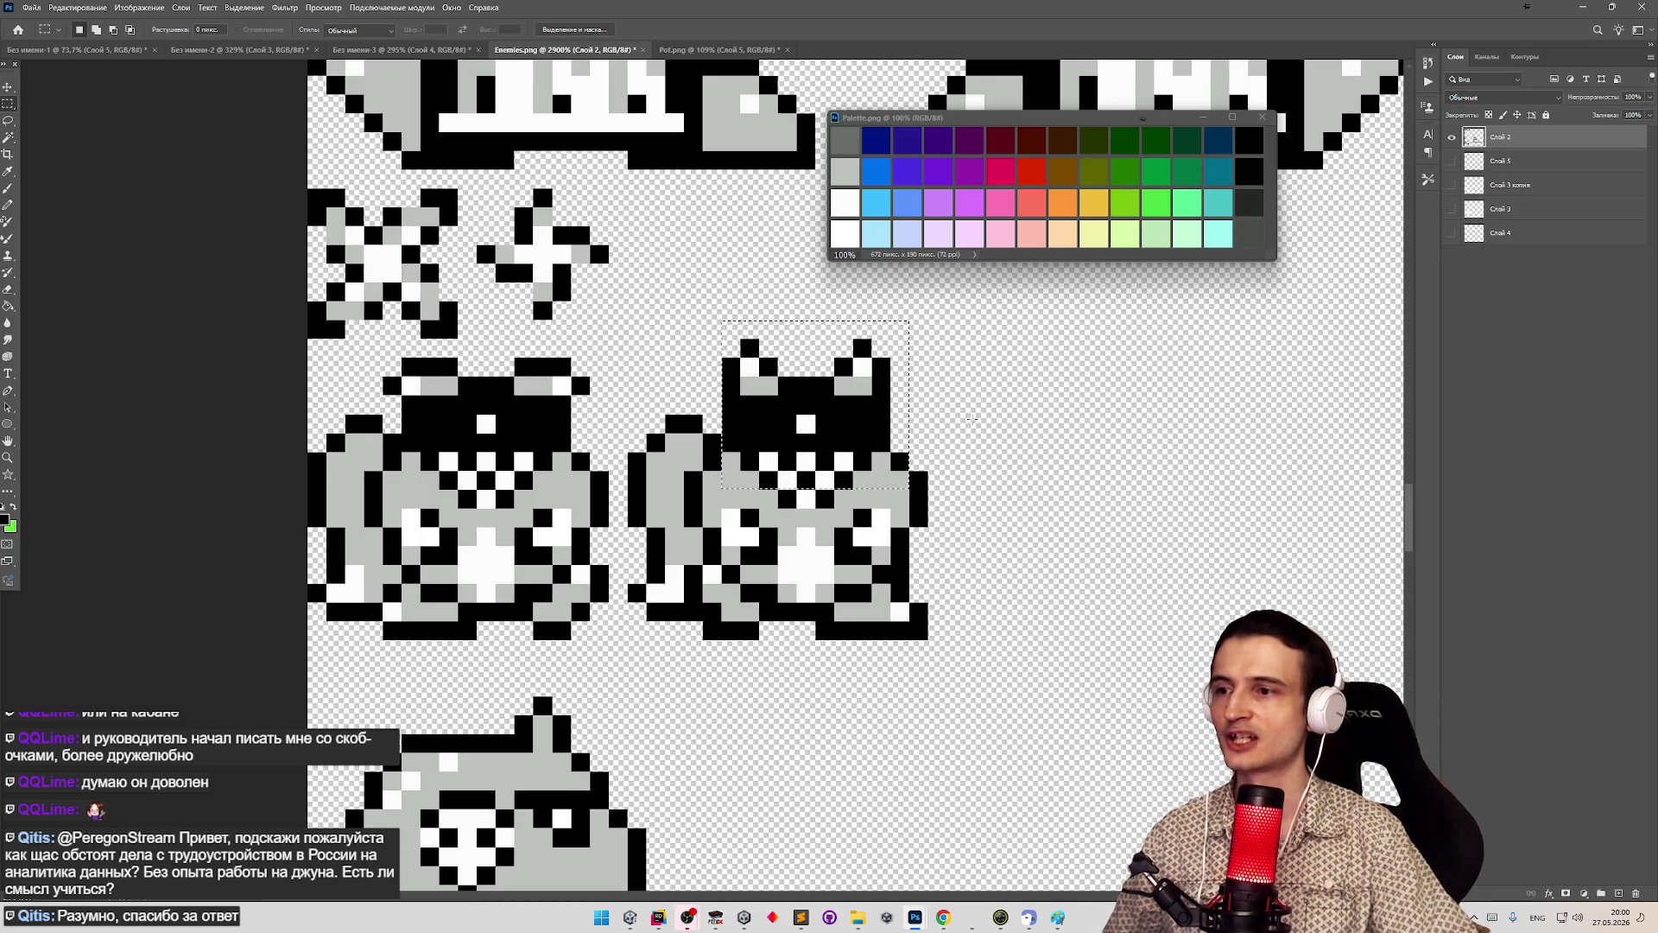
pyautogui.click(971, 419)
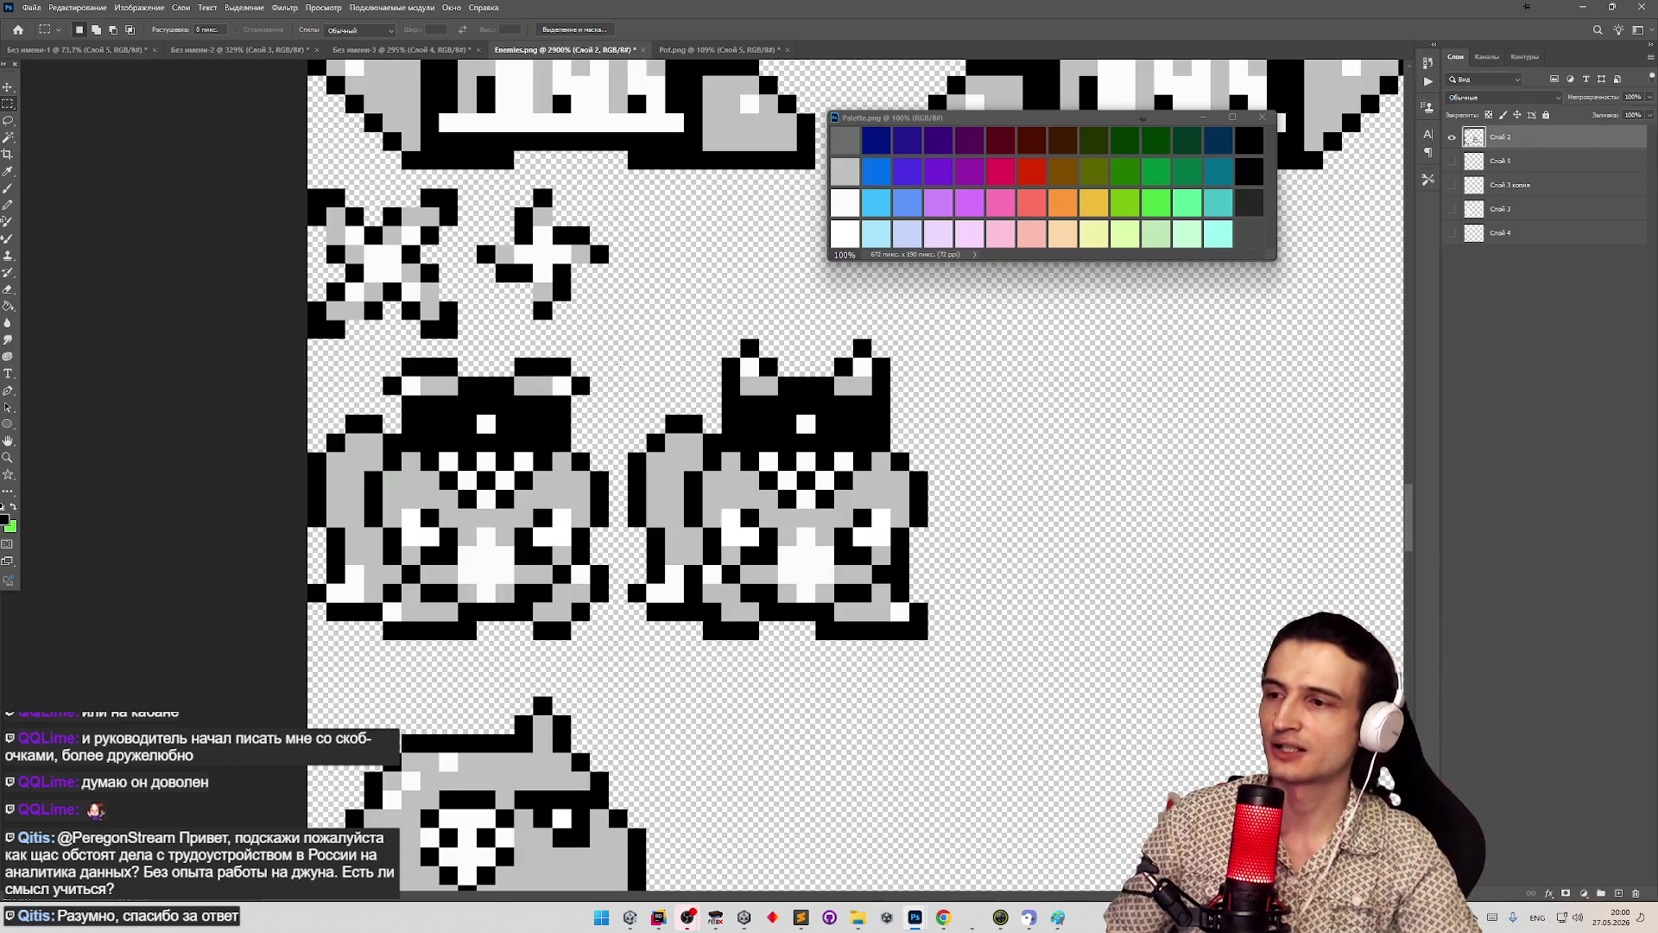
# - Zoom in and out again to inspect the grey cat enemy sprites
pyautogui.press('z')
pyautogui.scroll(-10, 726, 530)
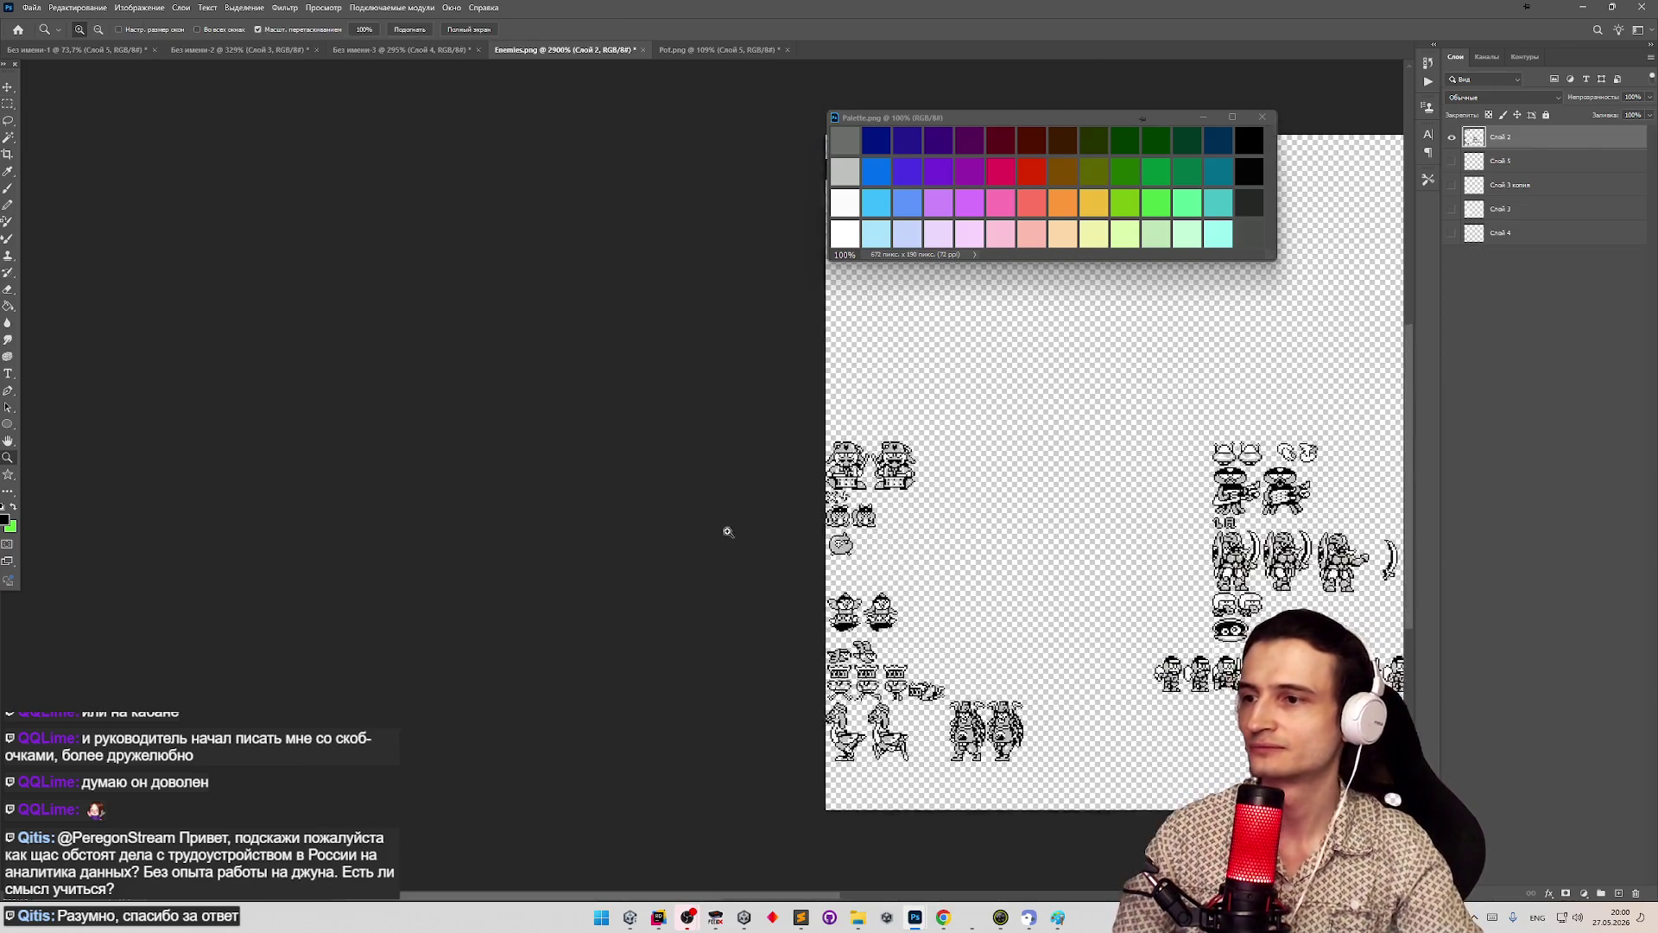
pyautogui.scroll(8, 837, 484)
pyautogui.scroll(-2, 777, 432)
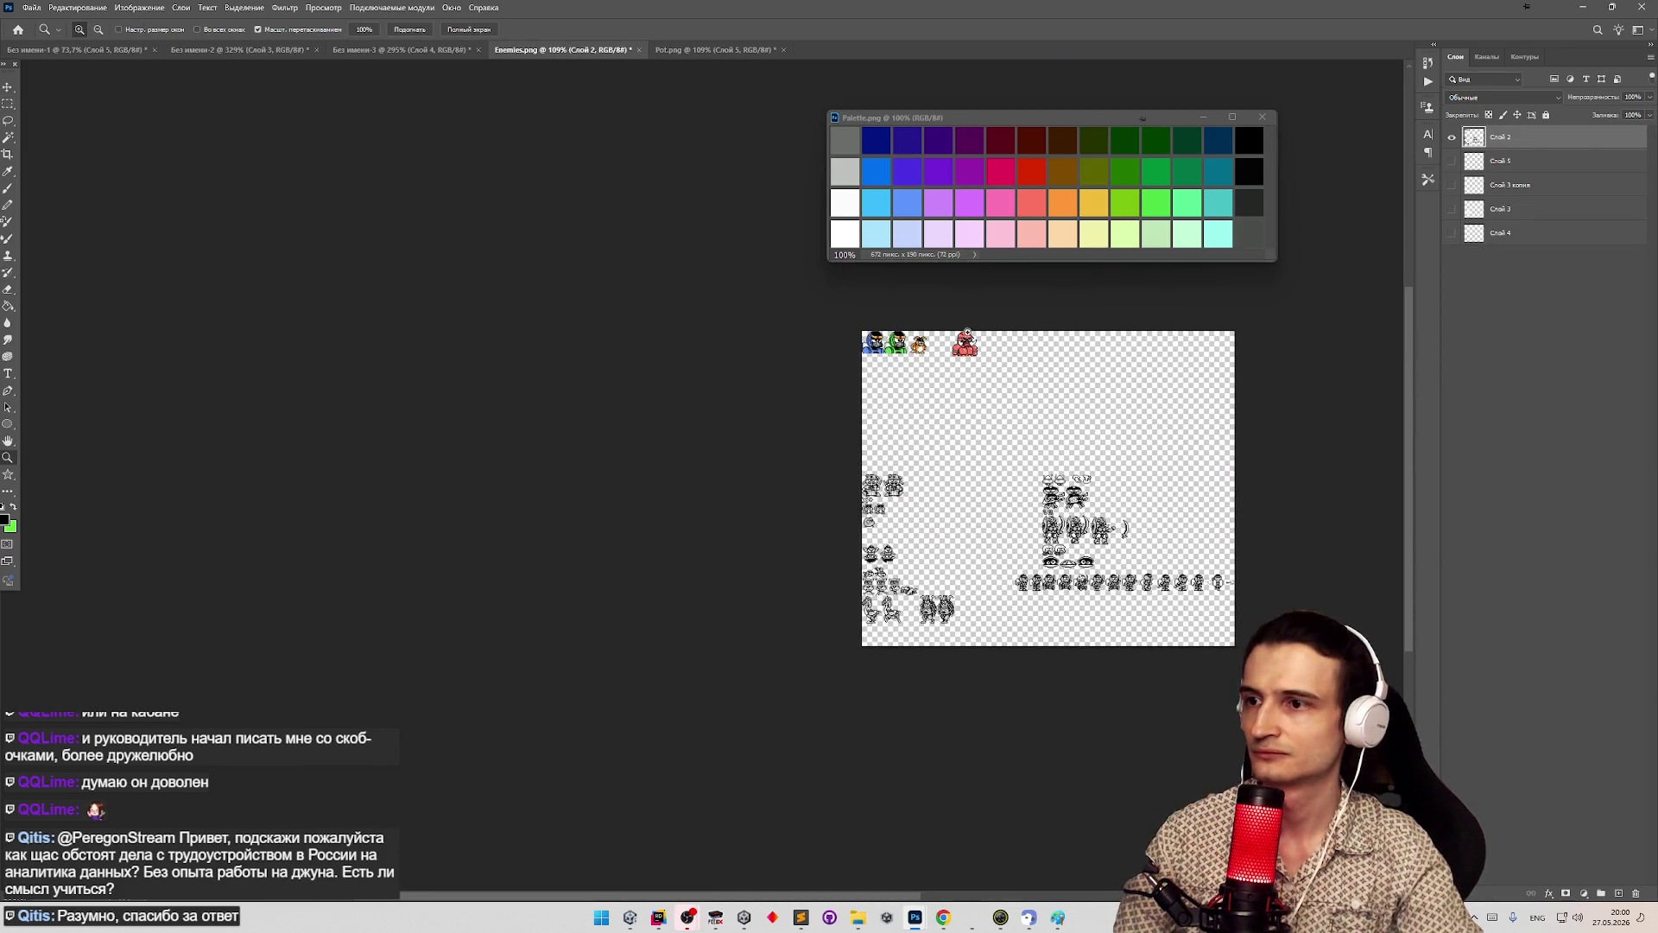
pyautogui.scroll(5, 709, 370)
pyautogui.scroll(1, 708, 369)
pyautogui.scroll(-8, 734, 501)
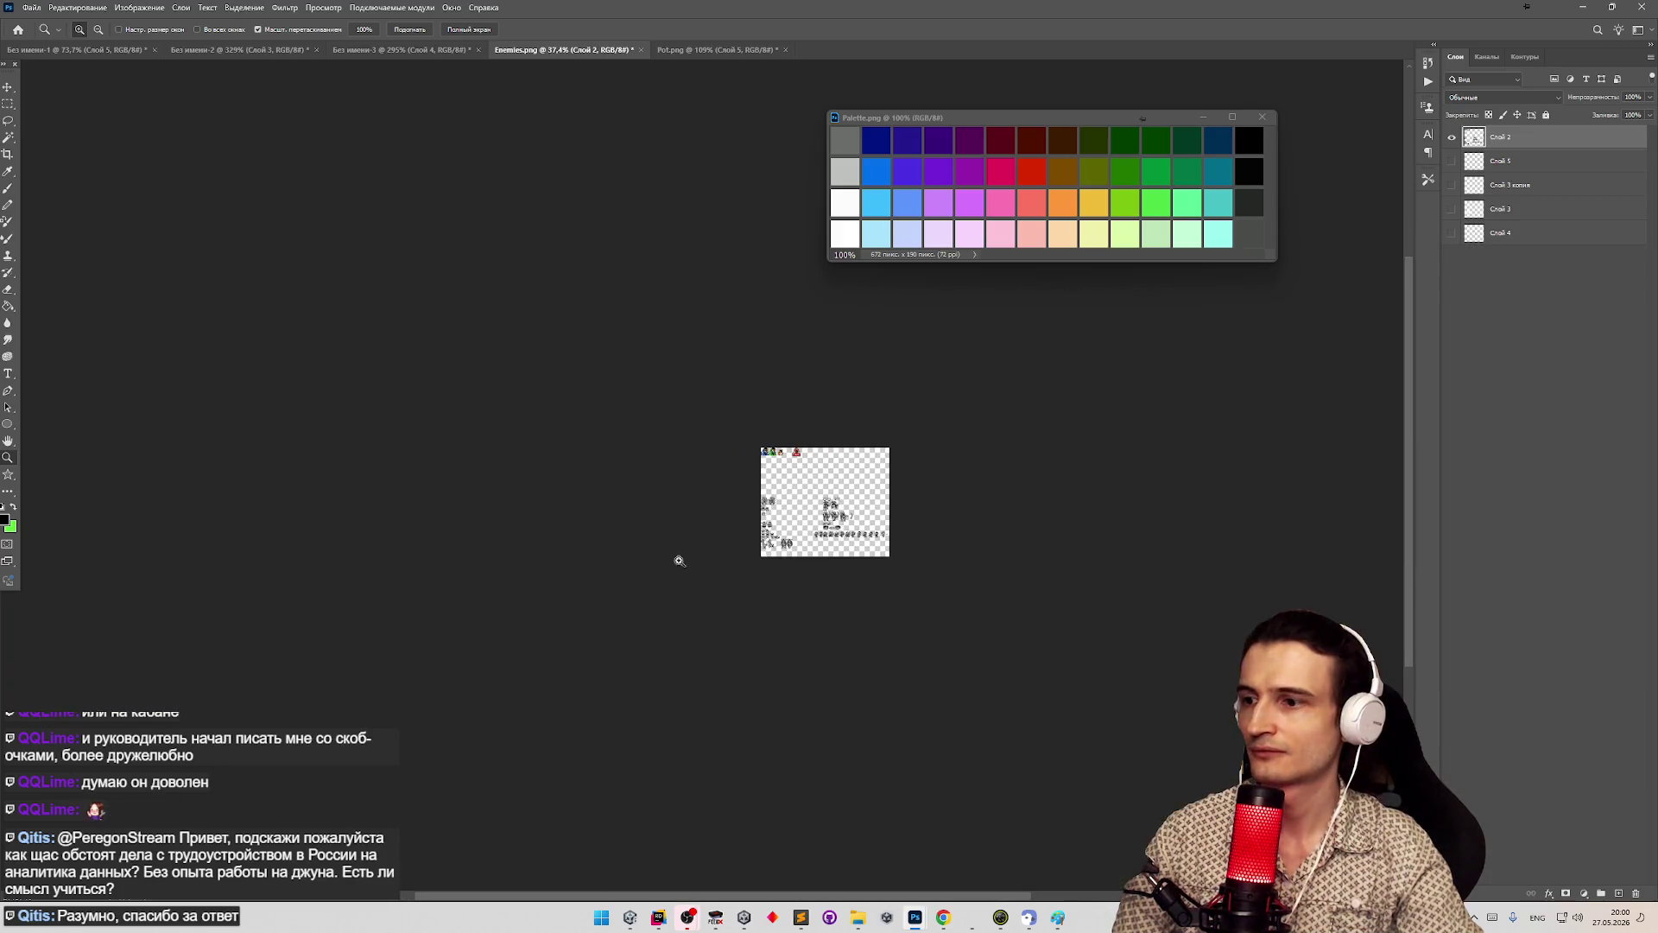
pyautogui.scroll(5, 810, 520)
pyautogui.scroll(4, 776, 363)
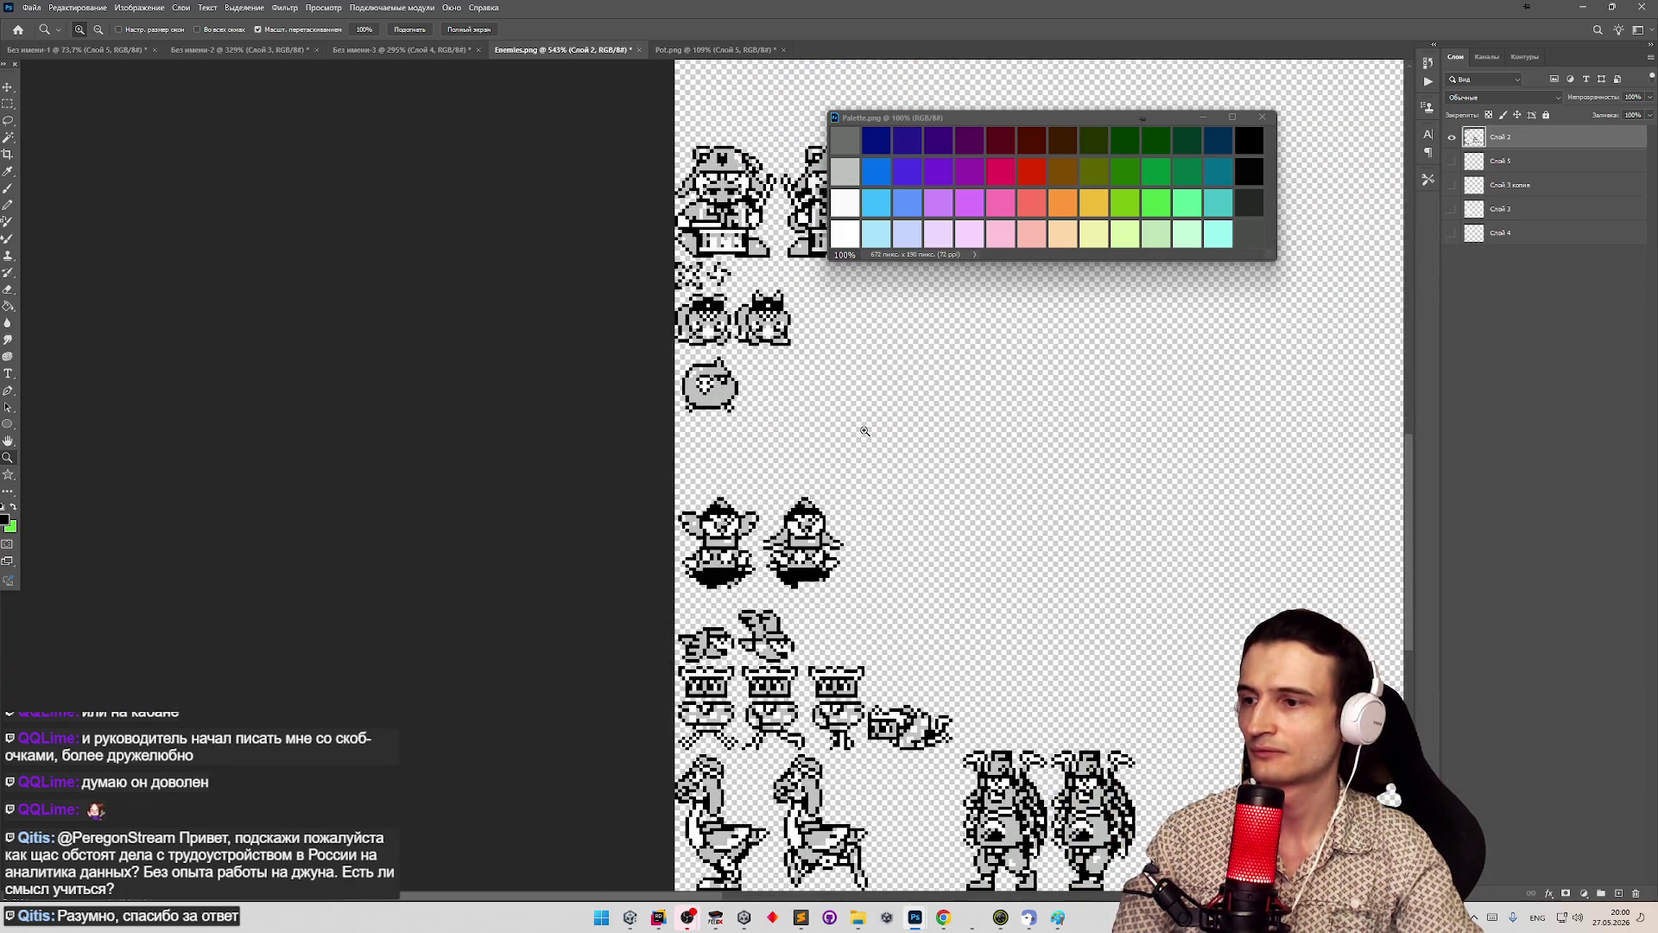
pyautogui.scroll(-3, 864, 430)
pyautogui.scroll(6, 830, 402)
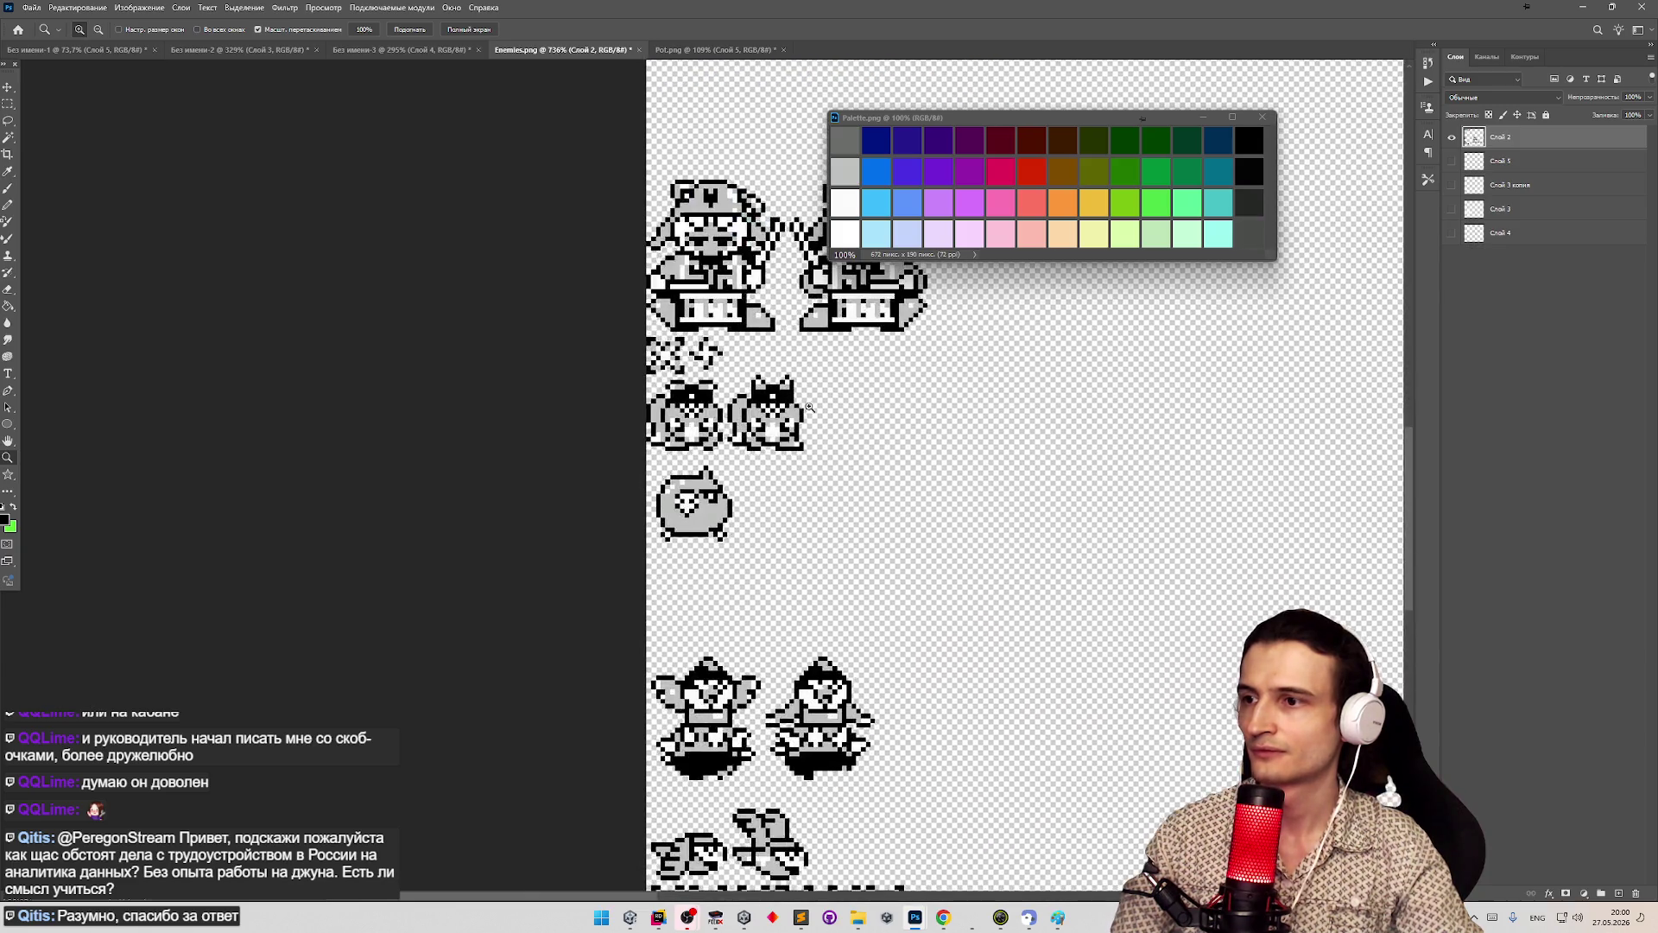
pyautogui.scroll(1, 829, 386)
# - Pick the Rectangular Marquee, then return to tasks.todo in Sublime Text
pyautogui.press('m')
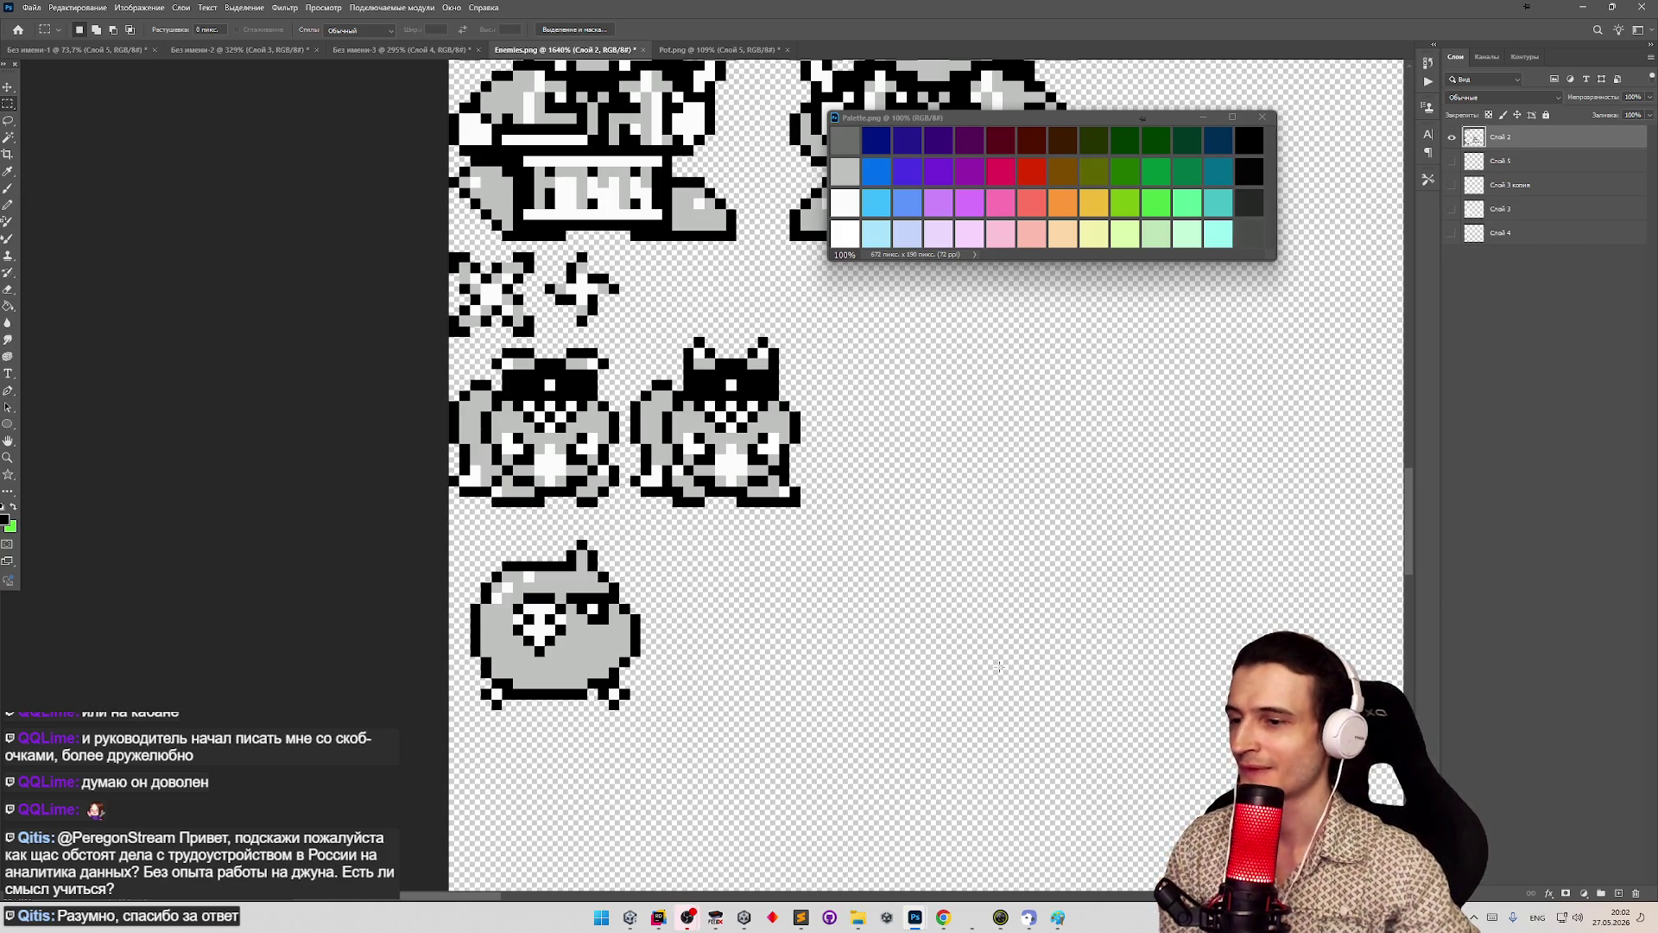
pyautogui.click(800, 919)
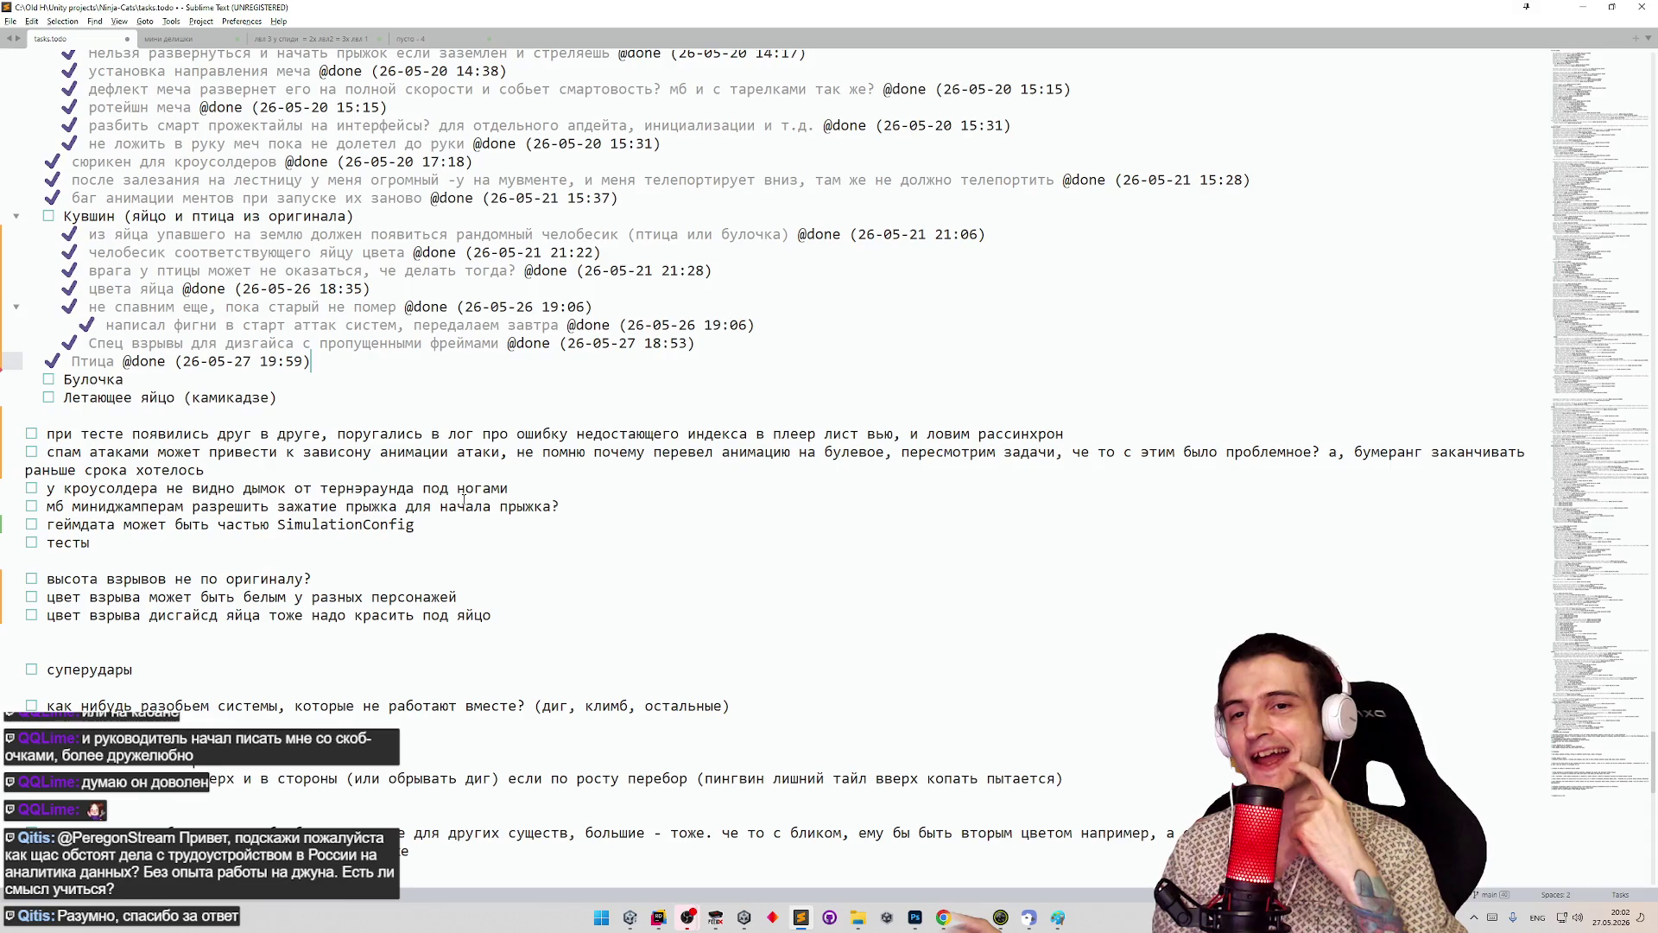
# - Append '(спавнит до 3 мин - желудей)' to the Булочка task using the Russian layout
pyautogui.click(124, 379)
pyautogui.write('()')
pyautogui.press('super+space')
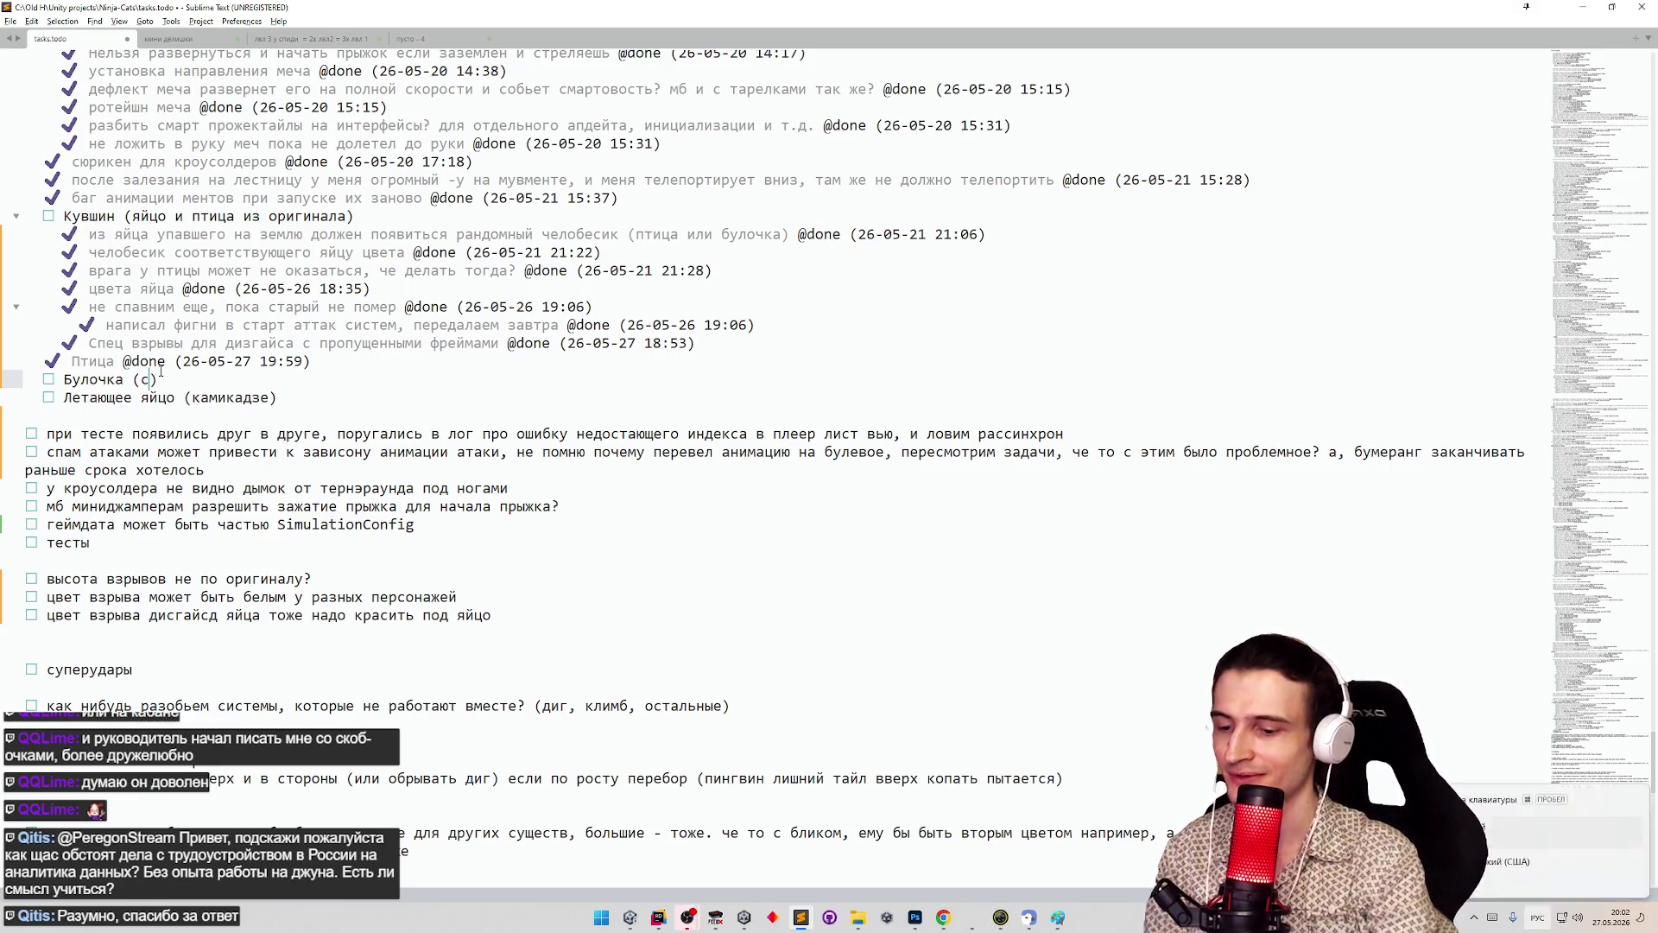
pyautogui.write('спавни')
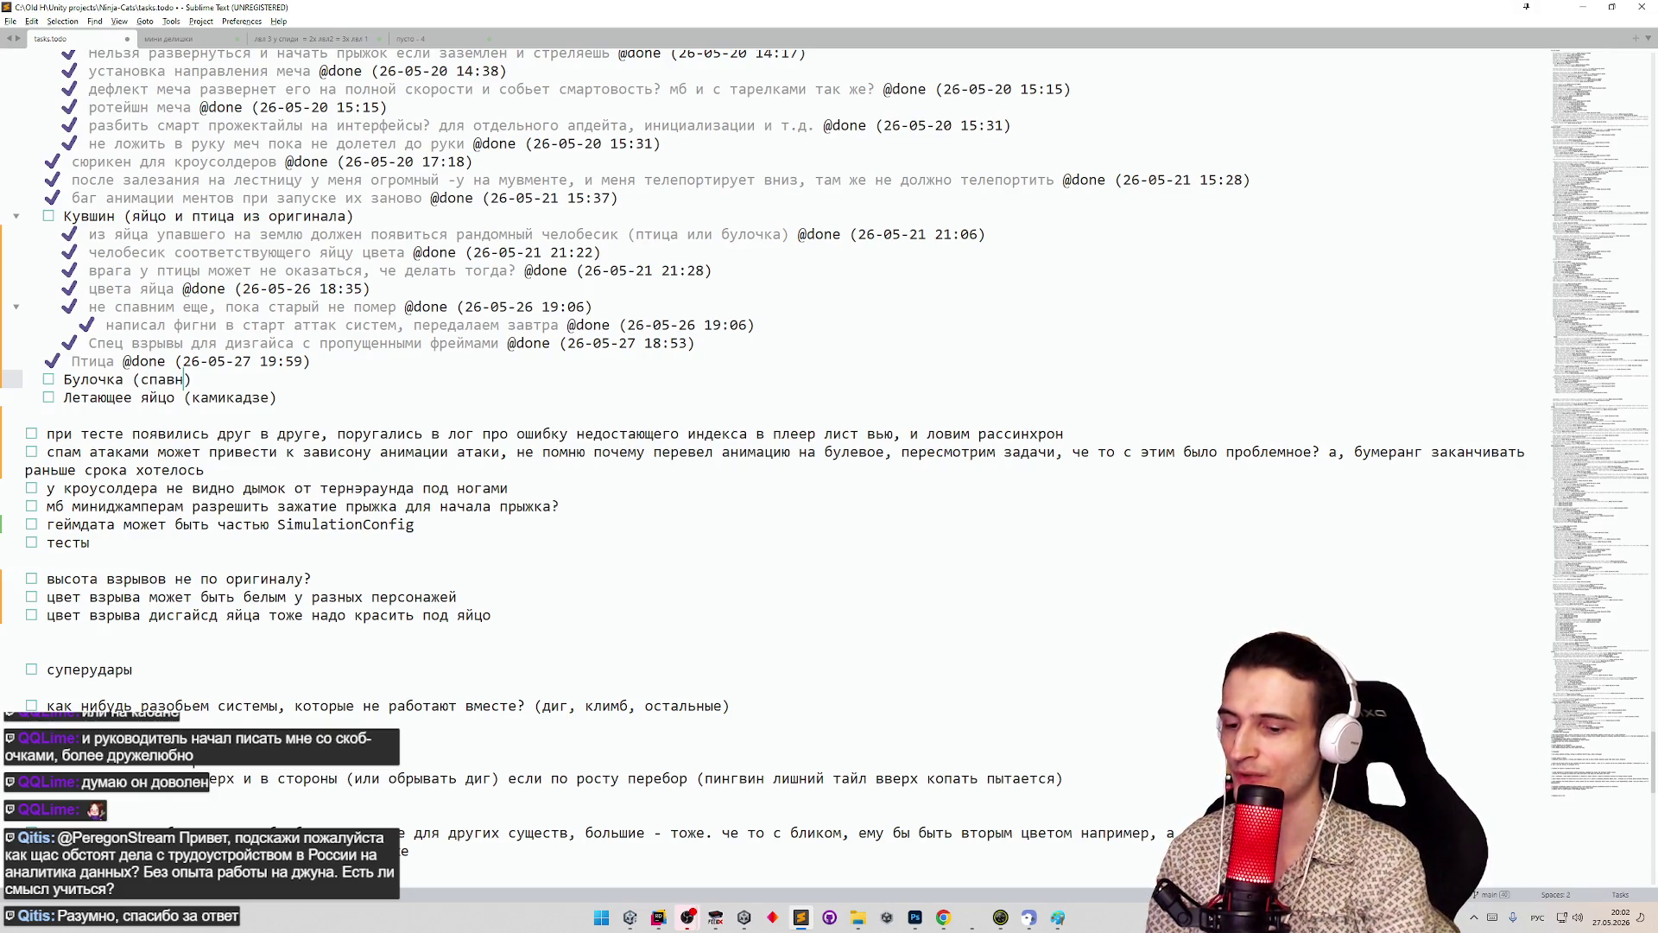
pyautogui.write('т до 3 ')
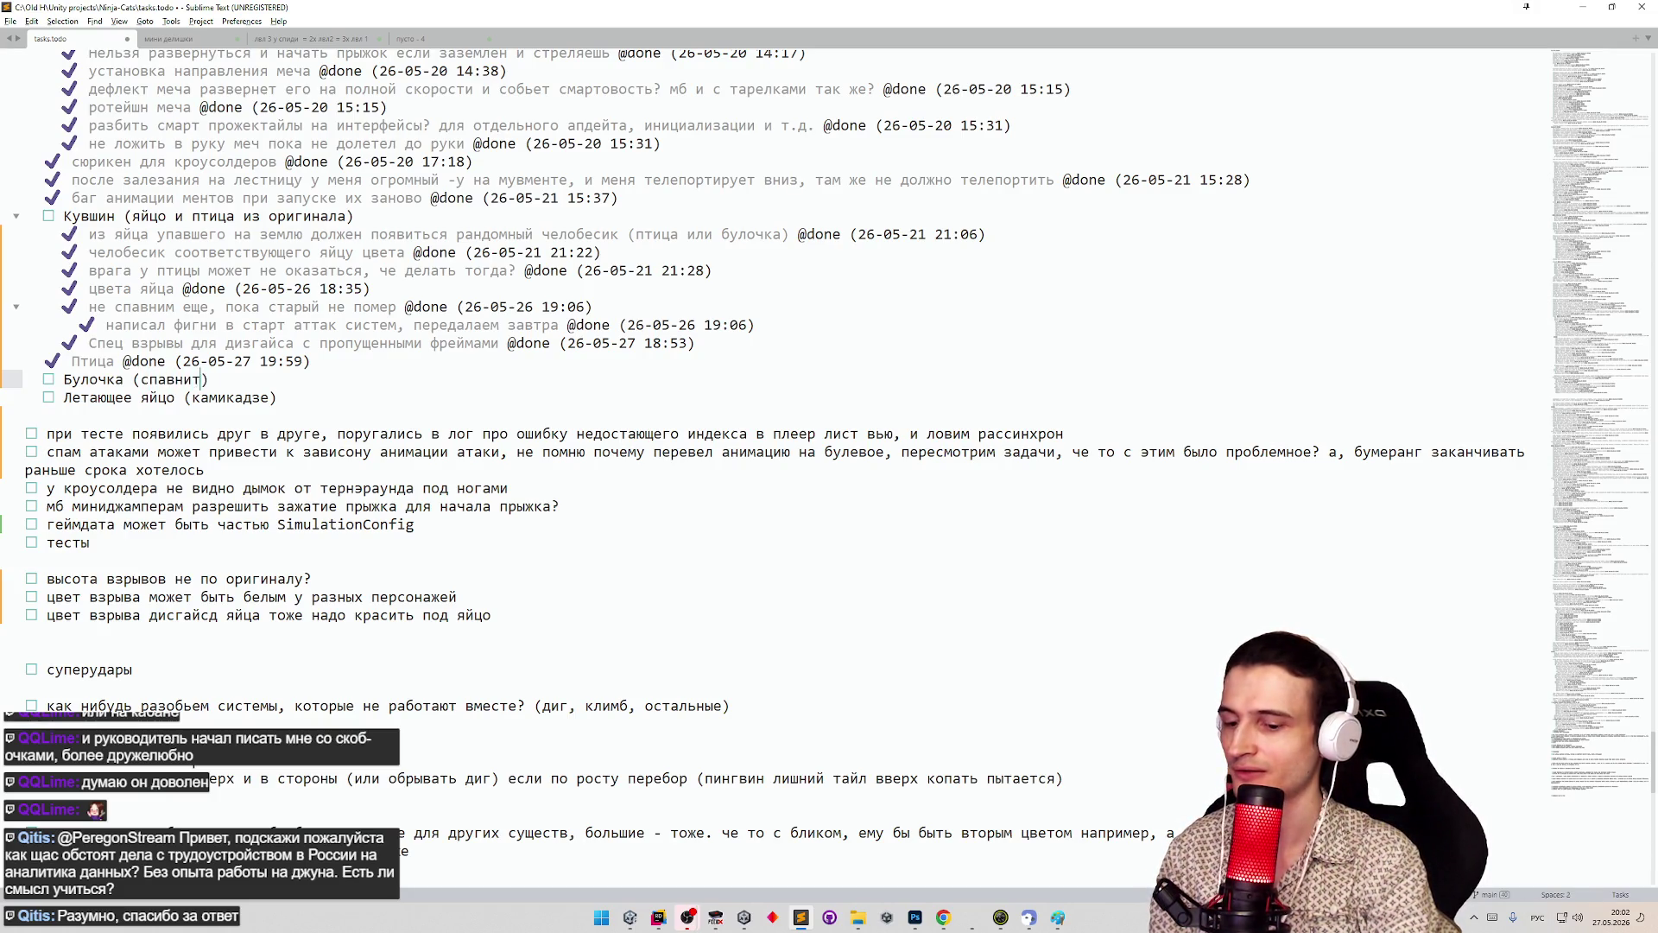
pyautogui.write('мин - же')
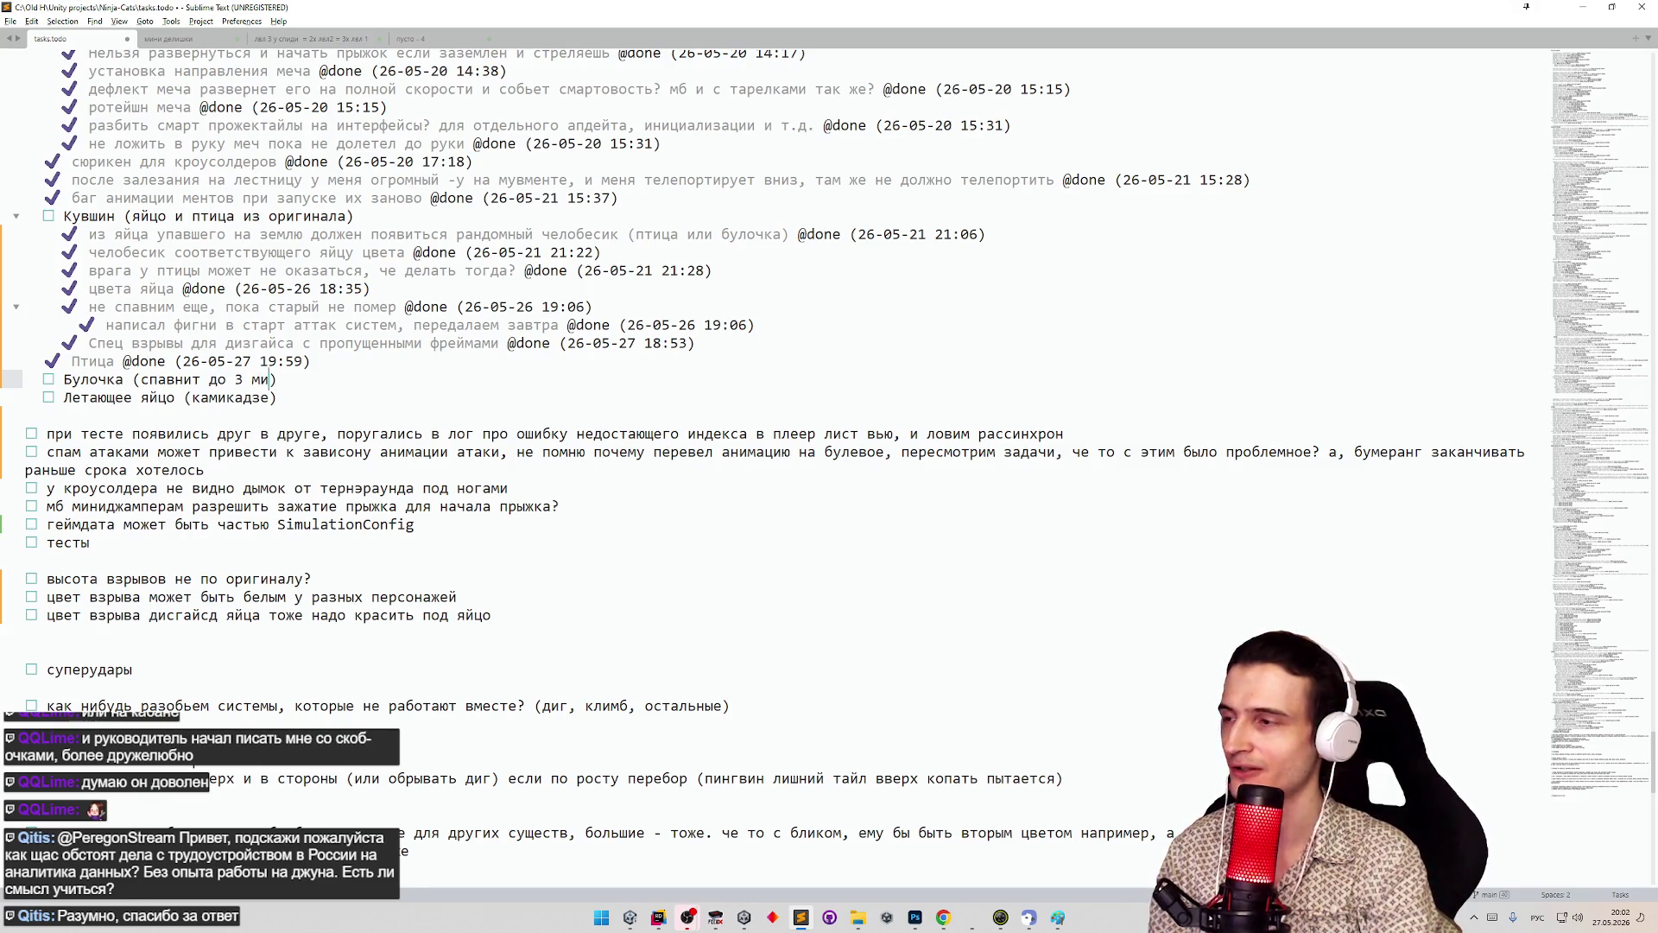
pyautogui.write('лудей)')
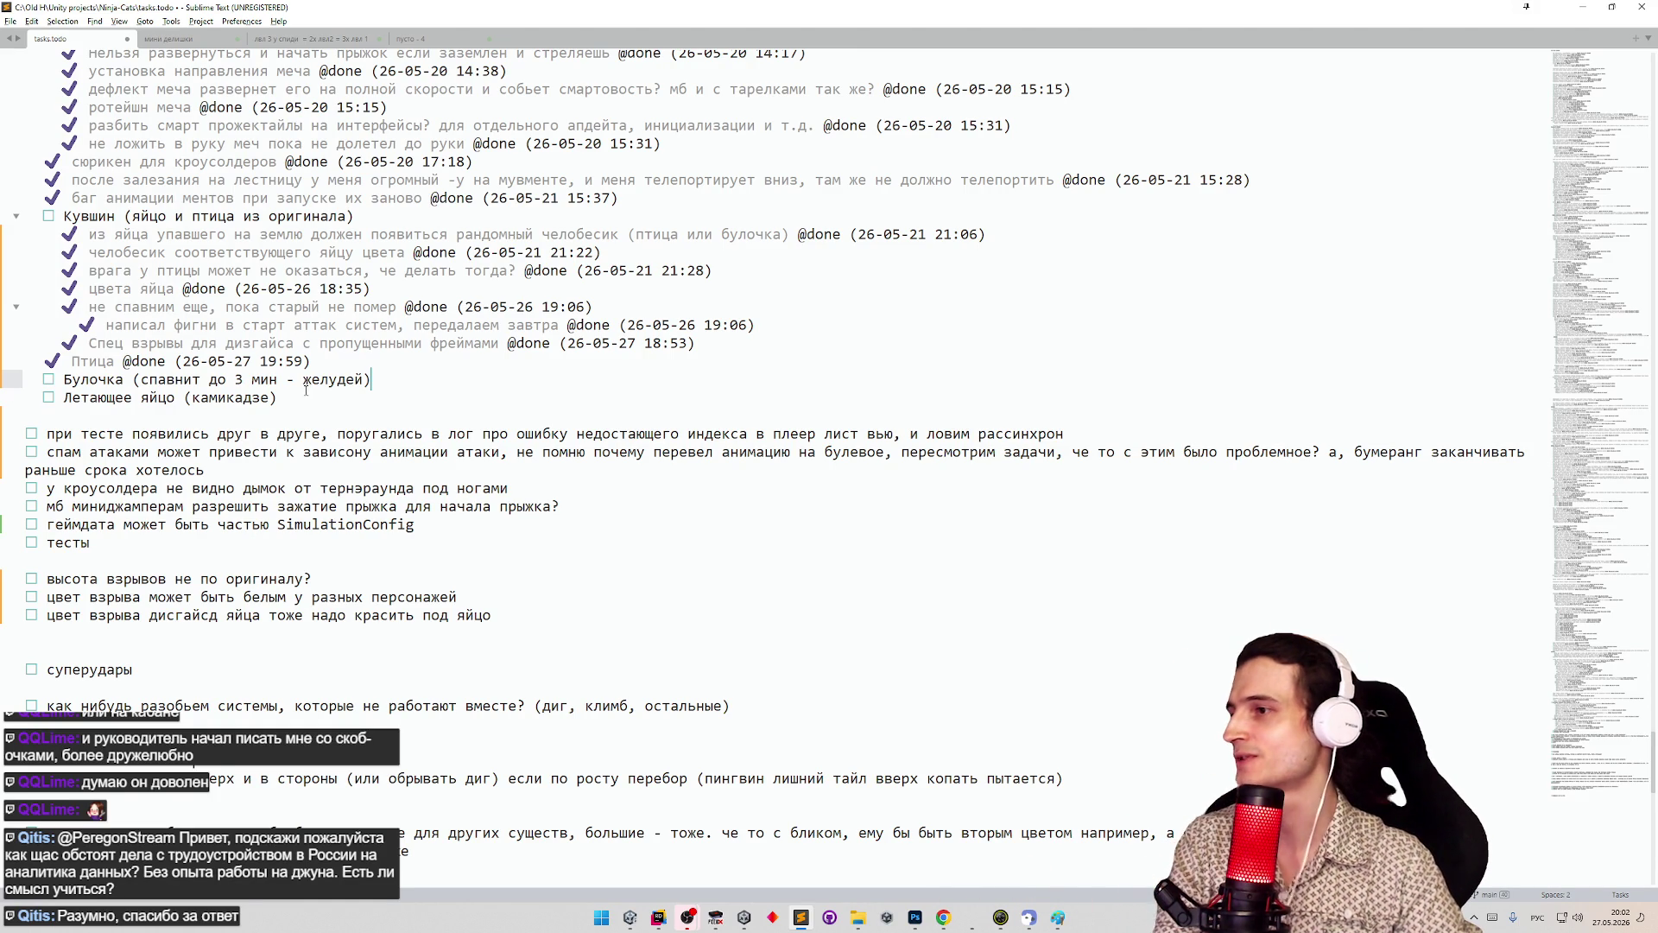
# - Tighten the text to 'мин-желудей' and bring the browser forward
pyautogui.press('BackSpace')
pyautogui.press('BackSpace')
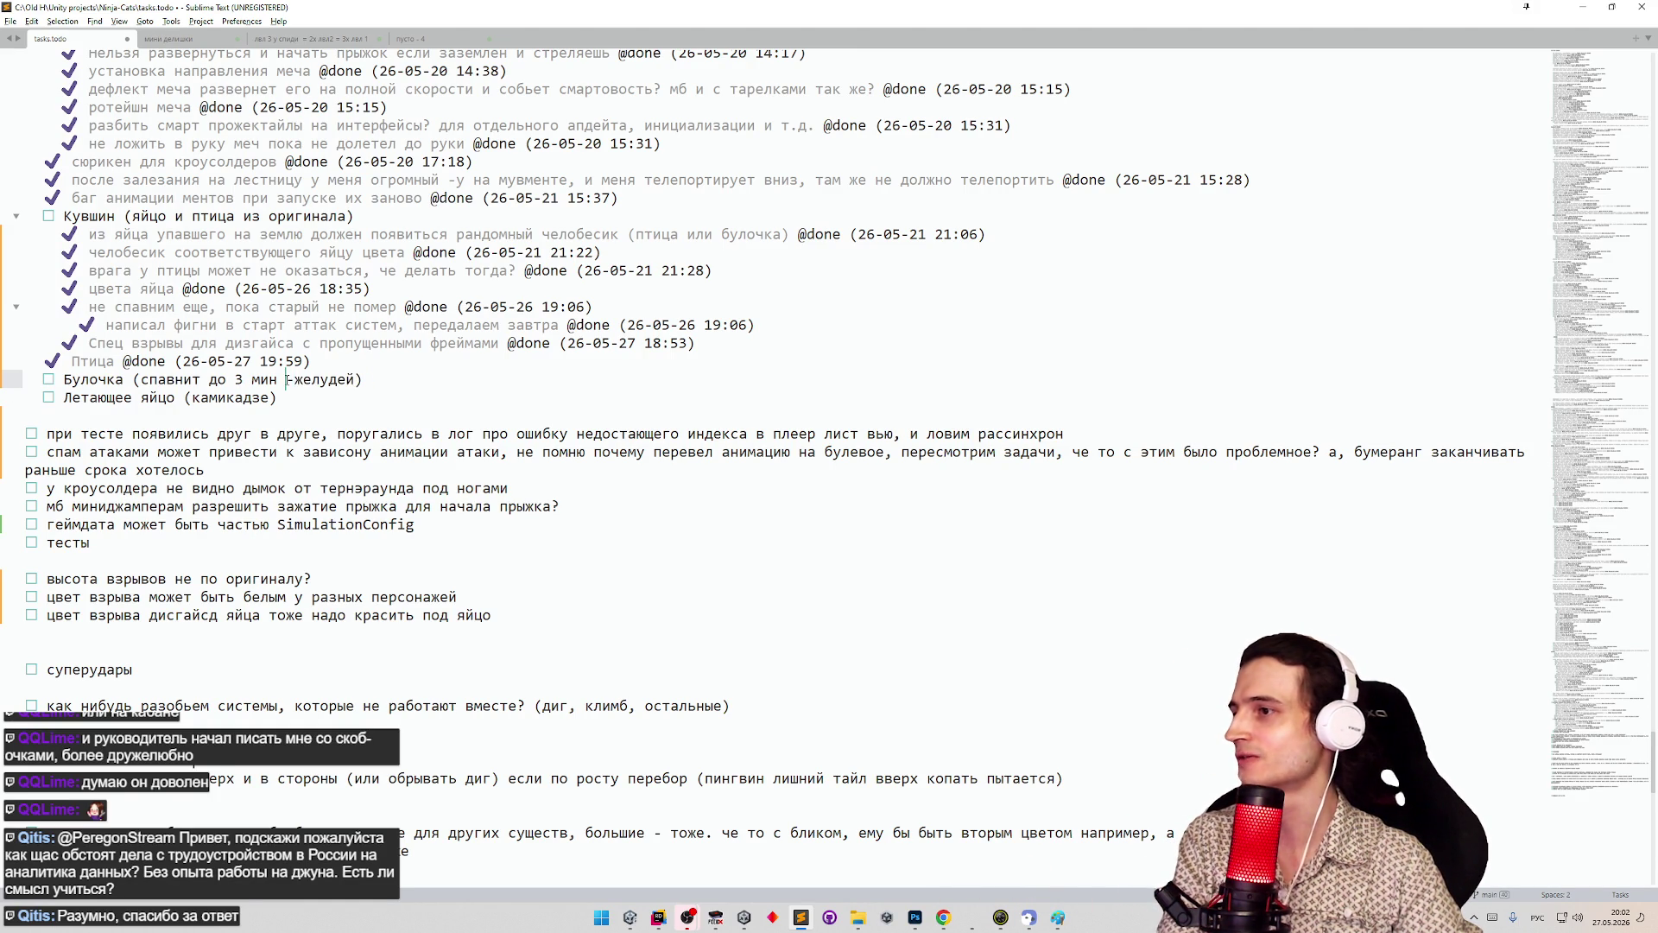
pyautogui.write('-')
pyautogui.press('End')
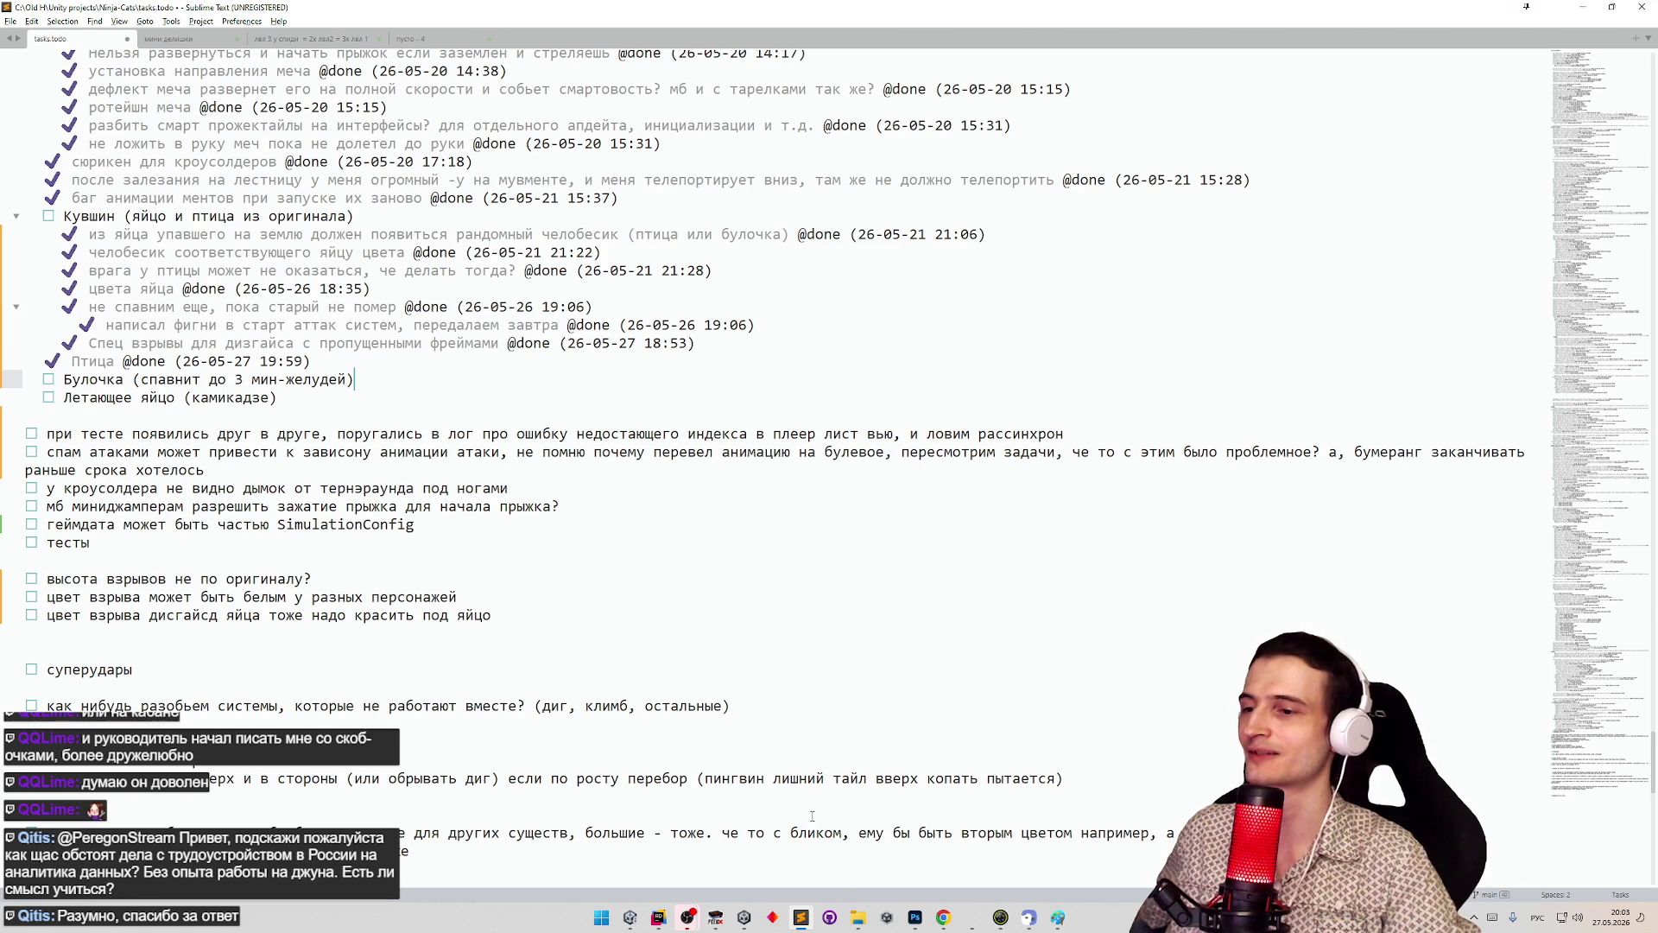
pyautogui.click(942, 918)
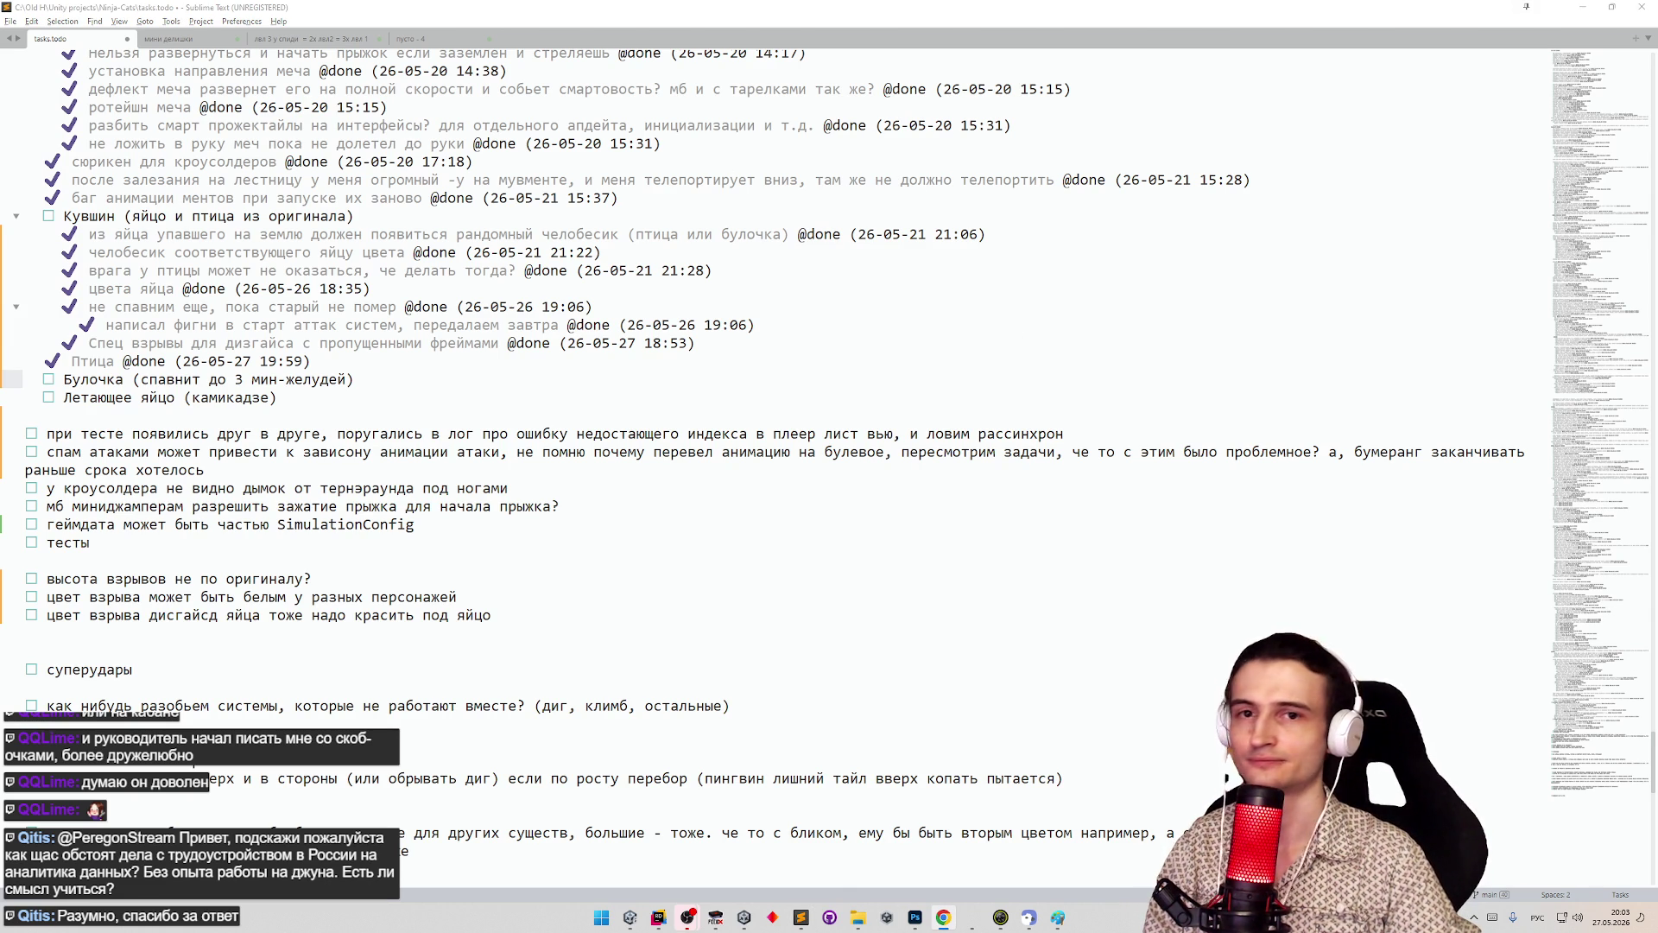
pyautogui.hotkey('alt', 'Tab')
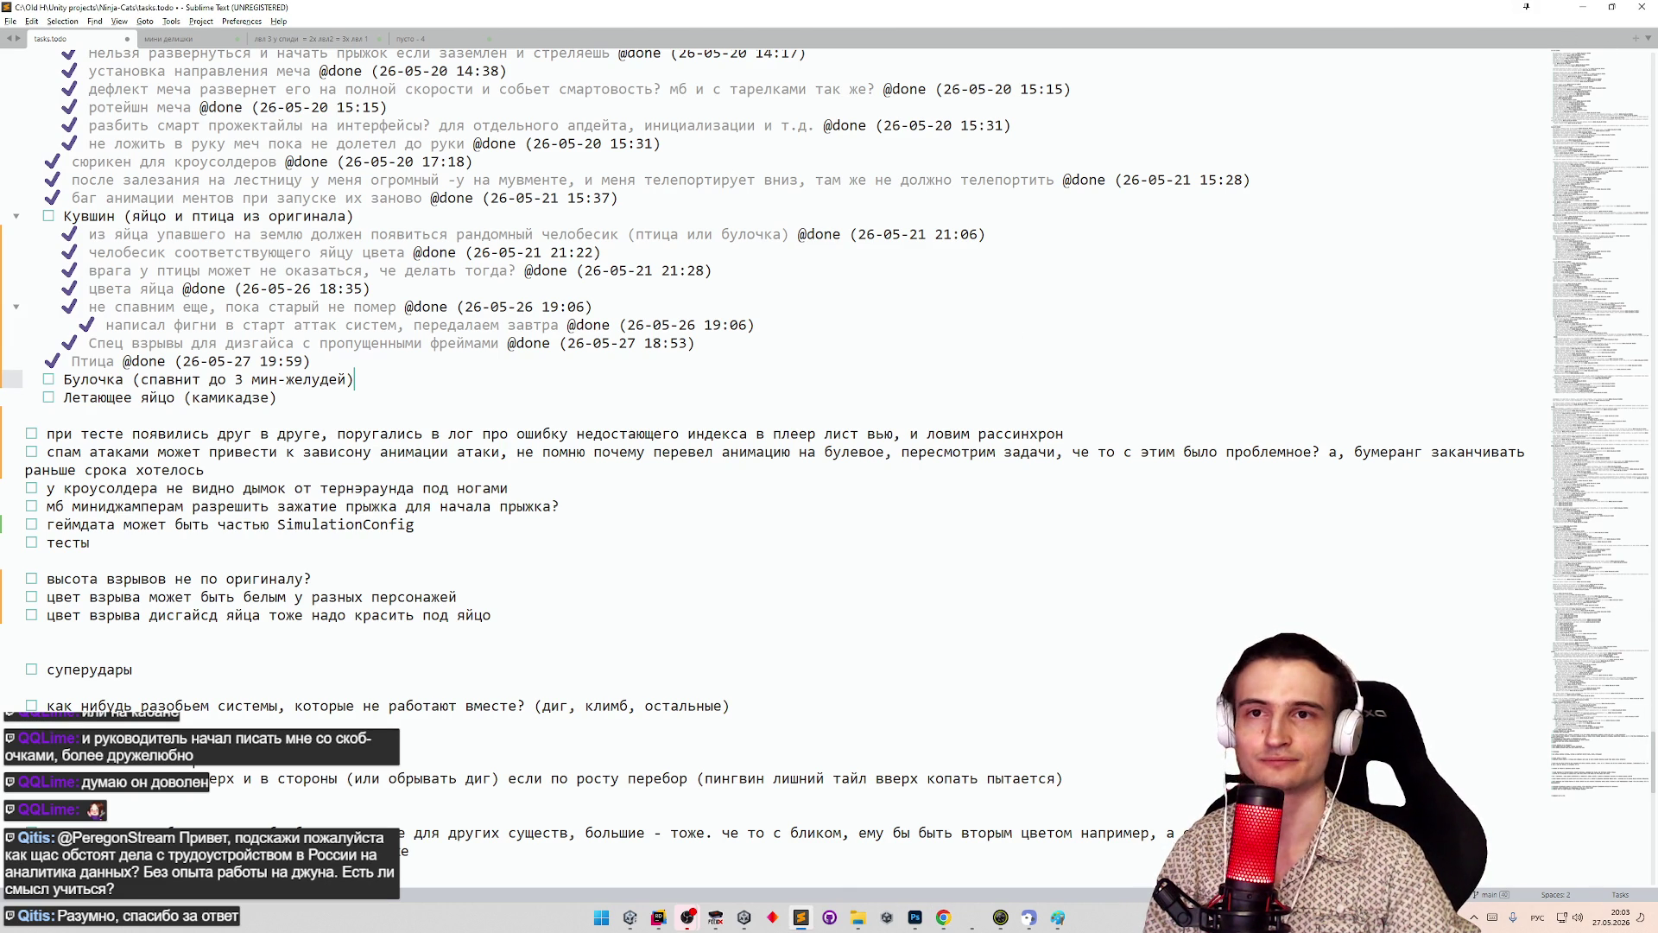
# - Search Chrome for Chip and Dale NES online and open the Rescue Rangers play page
pyautogui.click(1583, 9)
pyautogui.moveTo(1425, 408)
pyautogui.mouseDown()
pyautogui.moveTo(410, 225)
pyautogui.moveTo(422, 189)
pyautogui.mouseUp()
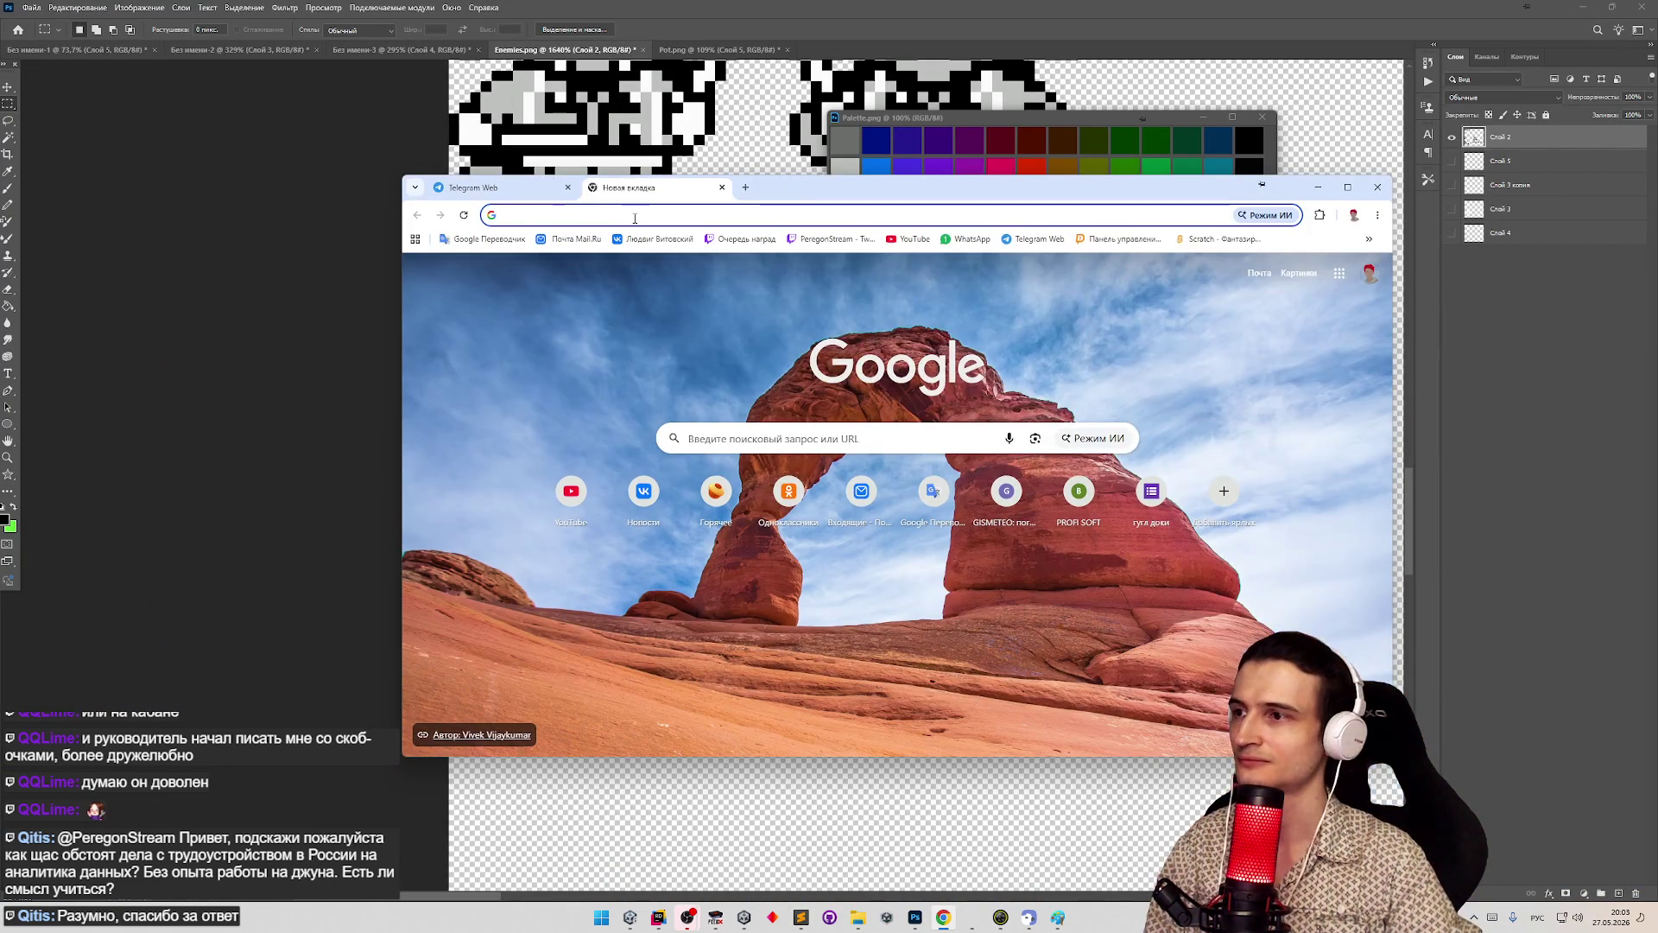
pyautogui.write('сршз фтв вфду туы щт')
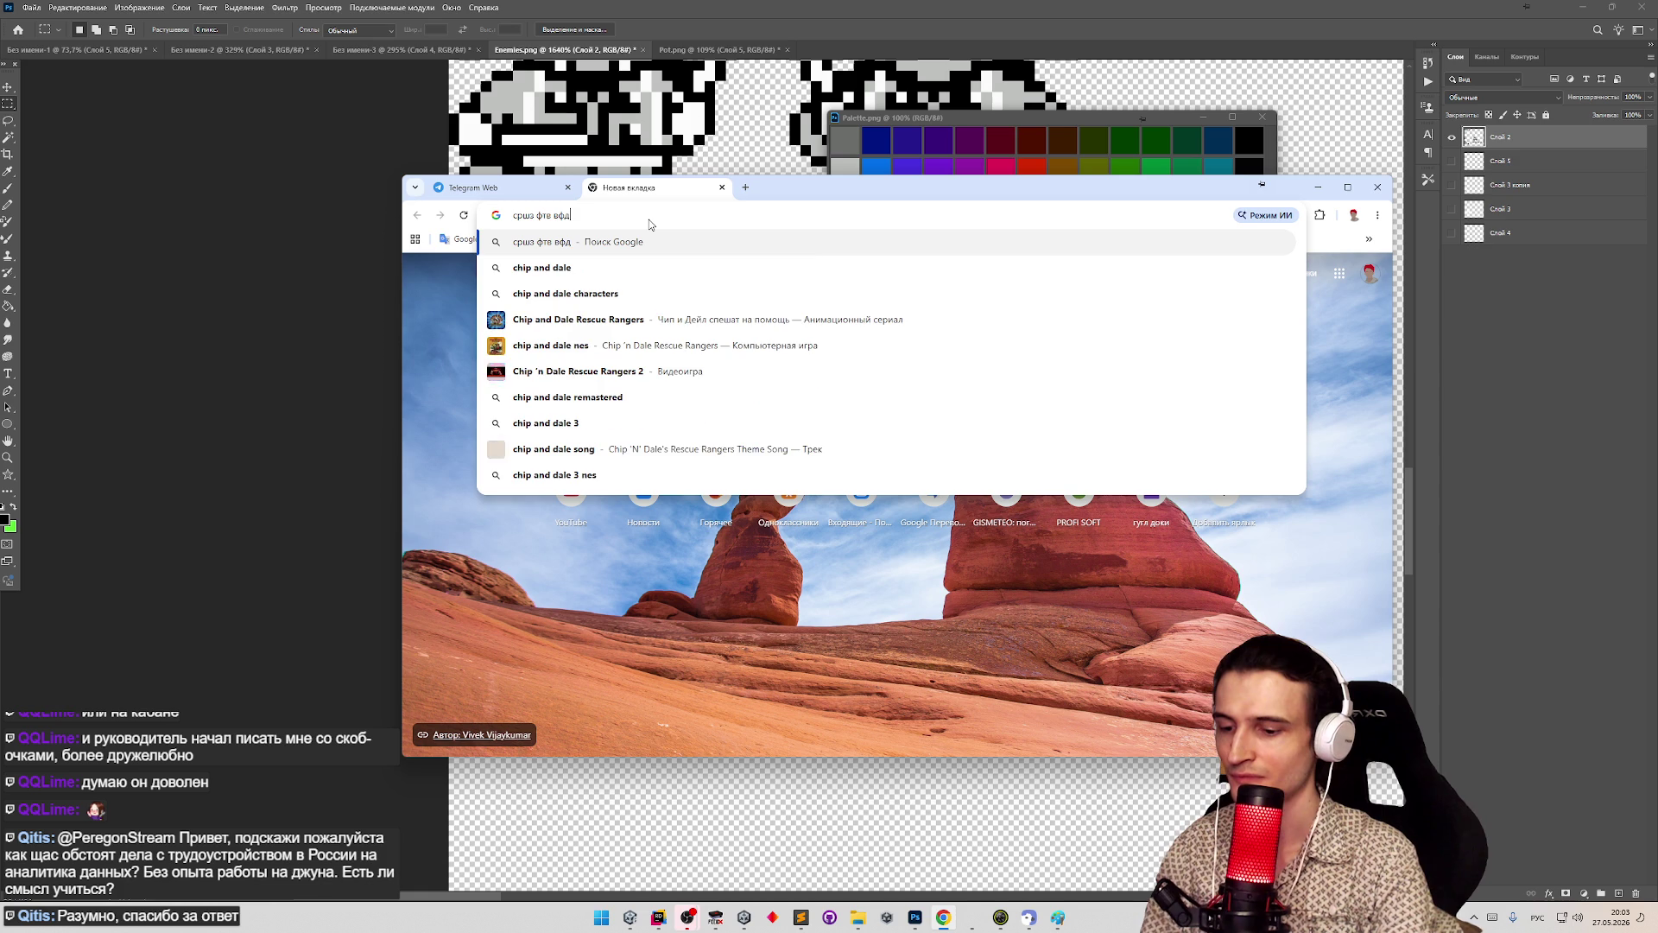
pyautogui.write('дшту')
pyautogui.press('Return')
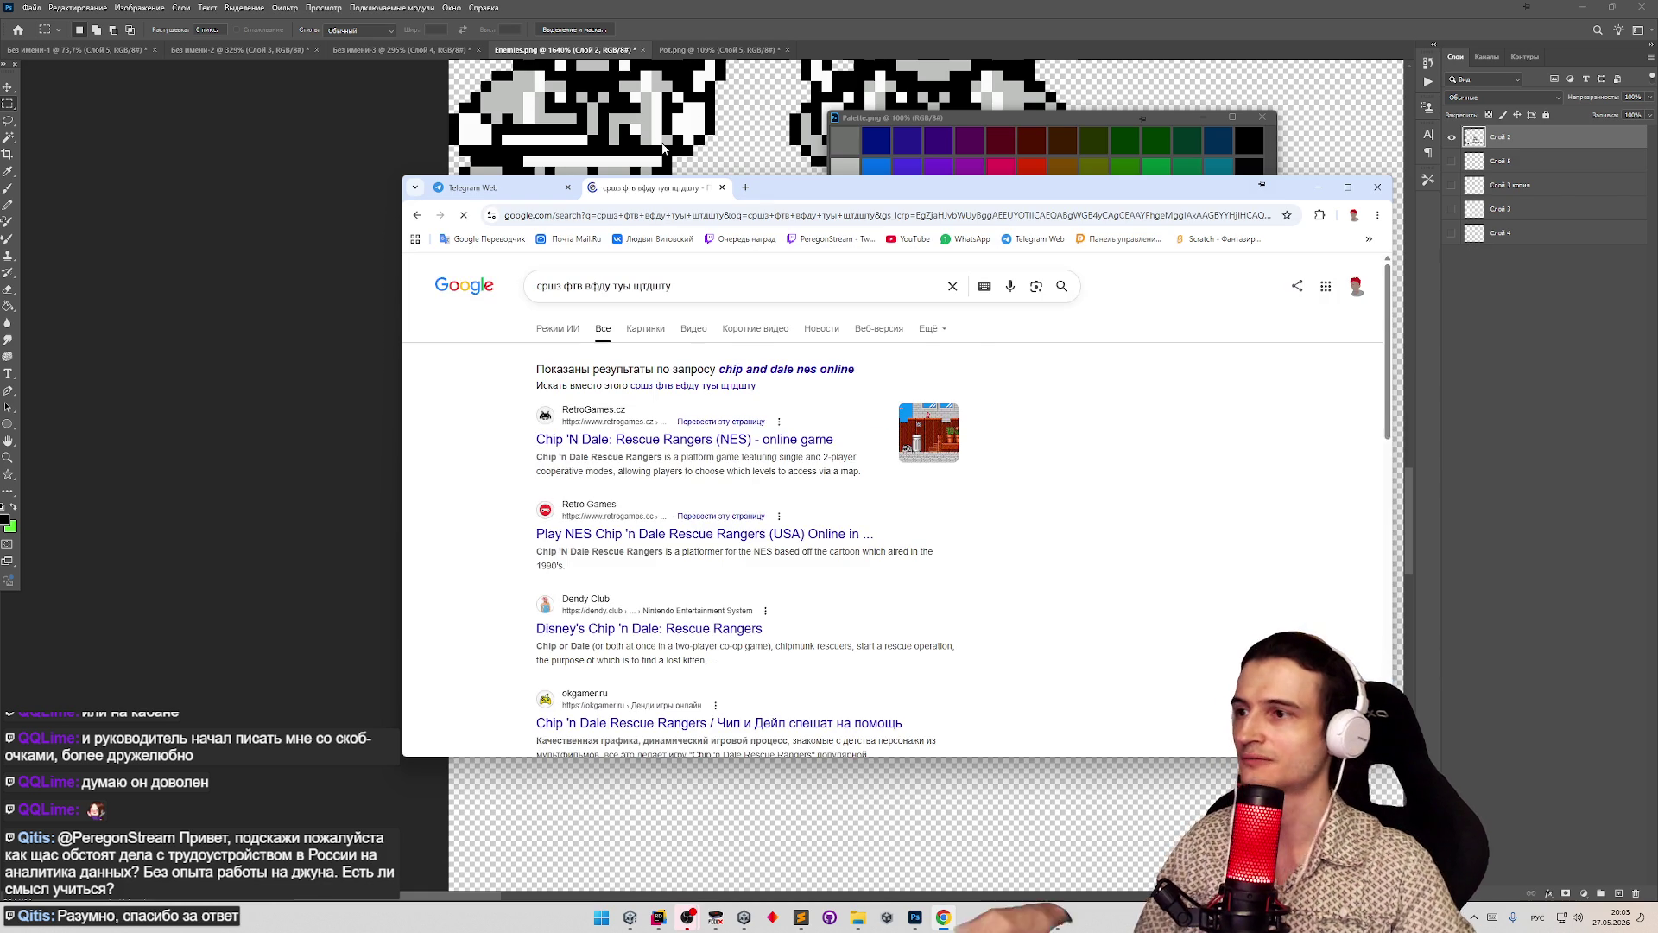
pyautogui.click(730, 442)
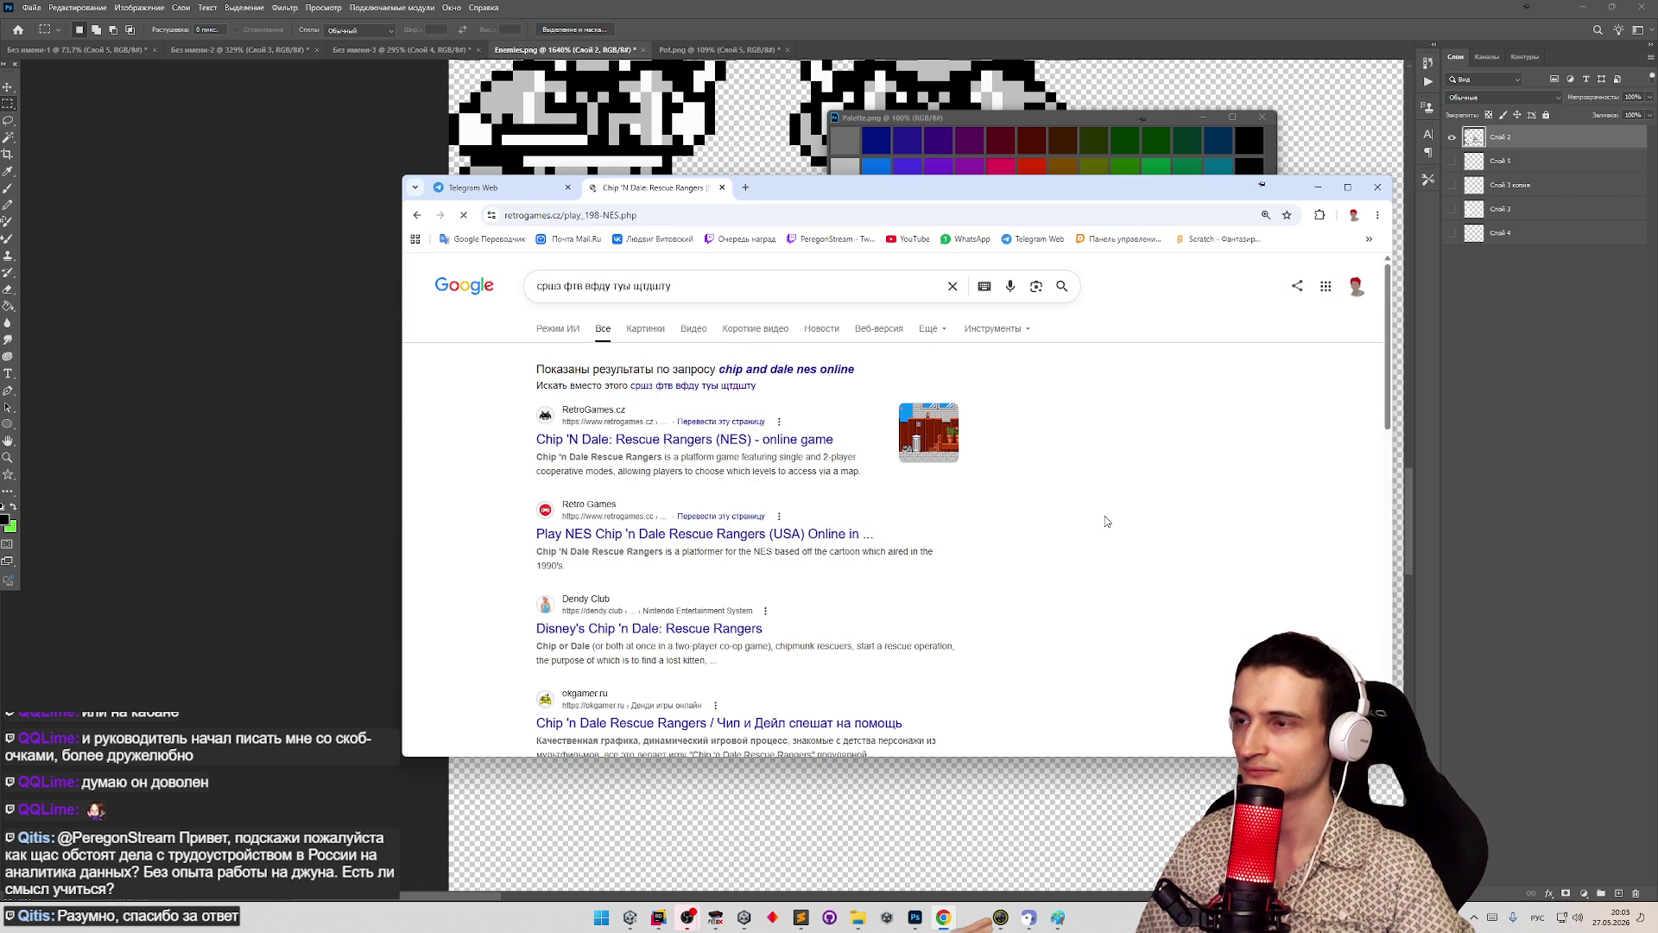
# - Start the Chip 'N Dale game, dismiss the ads, and enter the first level
pyautogui.scroll(-3, 905, 593)
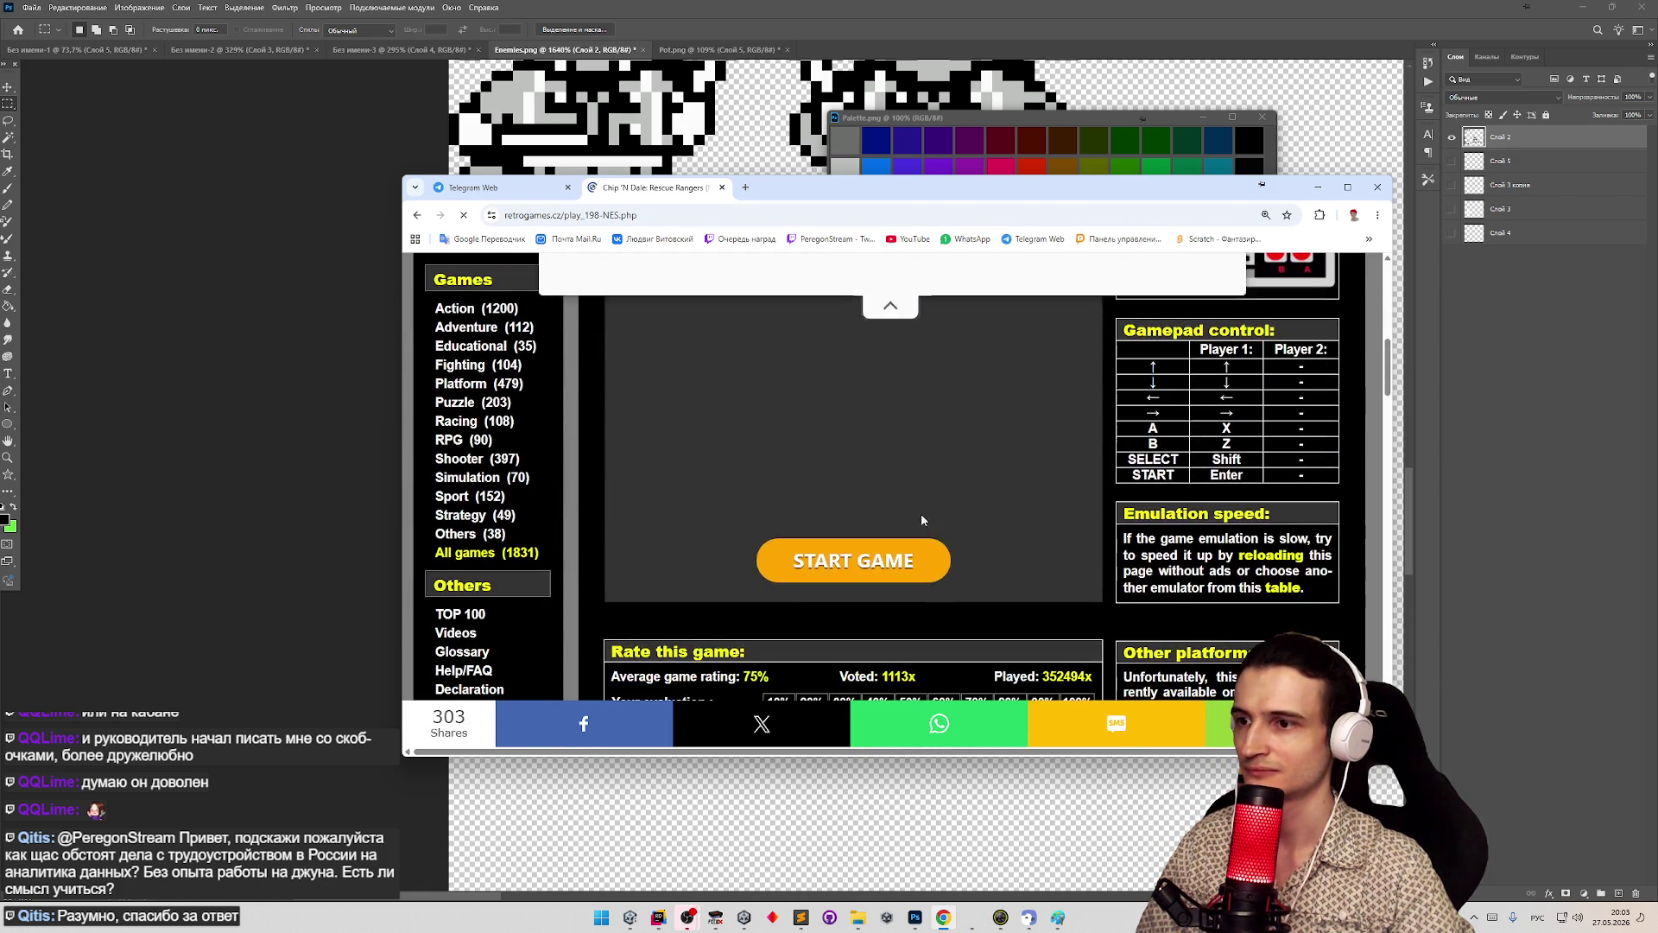
pyautogui.click(929, 557)
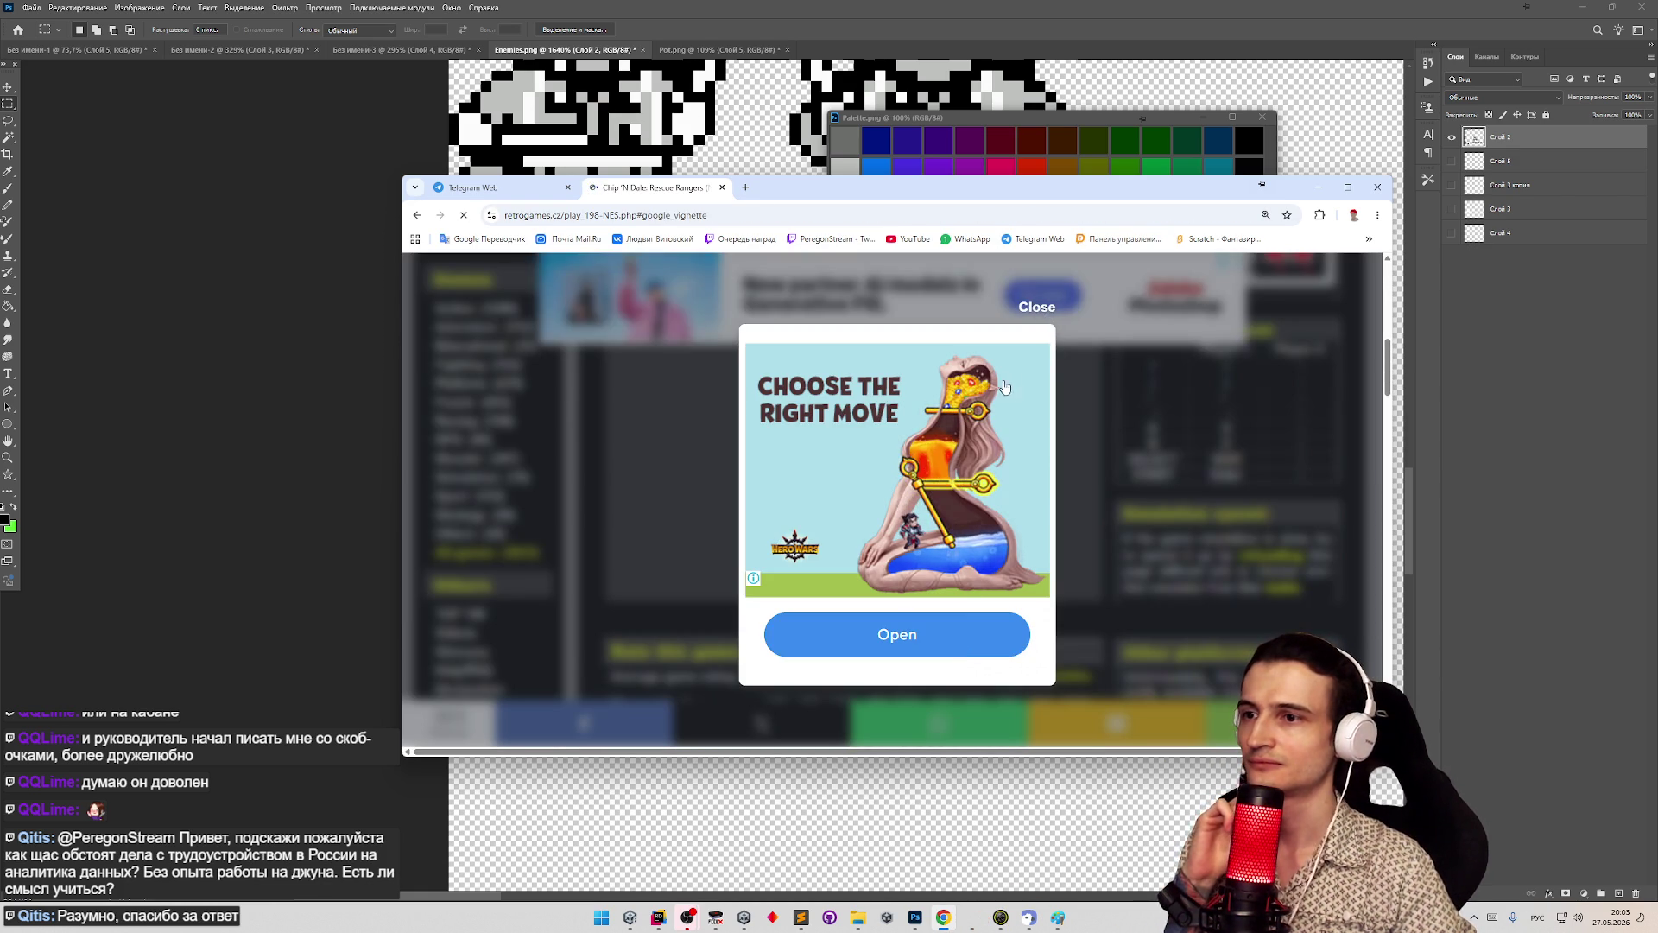
pyautogui.click(1033, 310)
pyautogui.scroll(2, 921, 382)
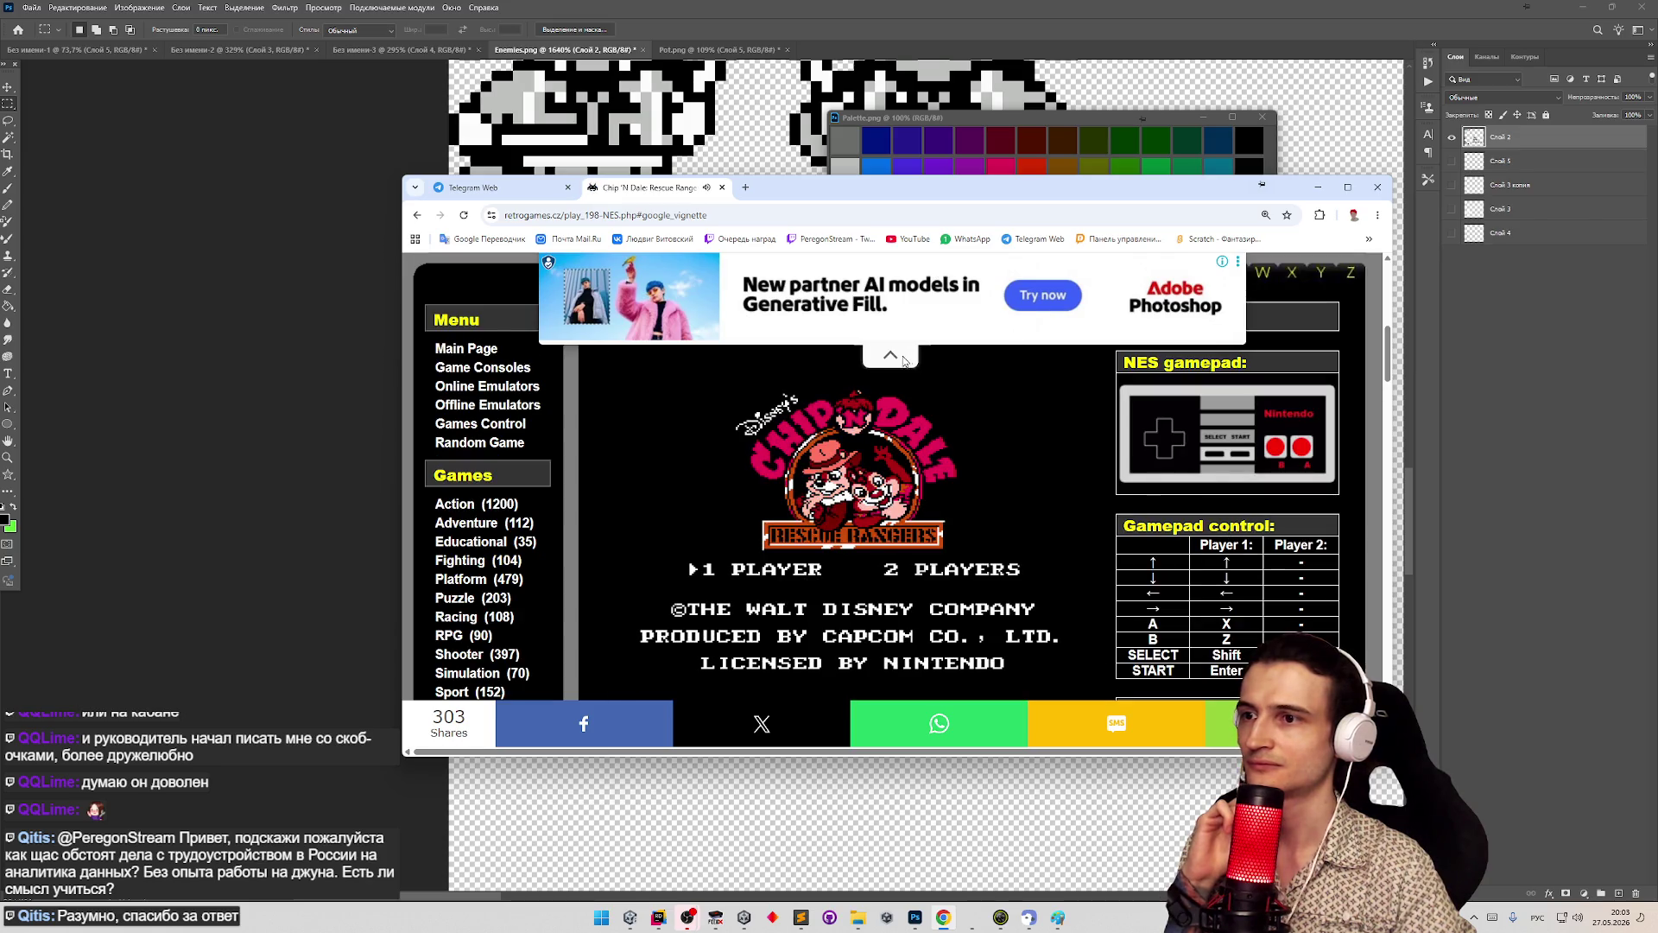
pyautogui.click(893, 355)
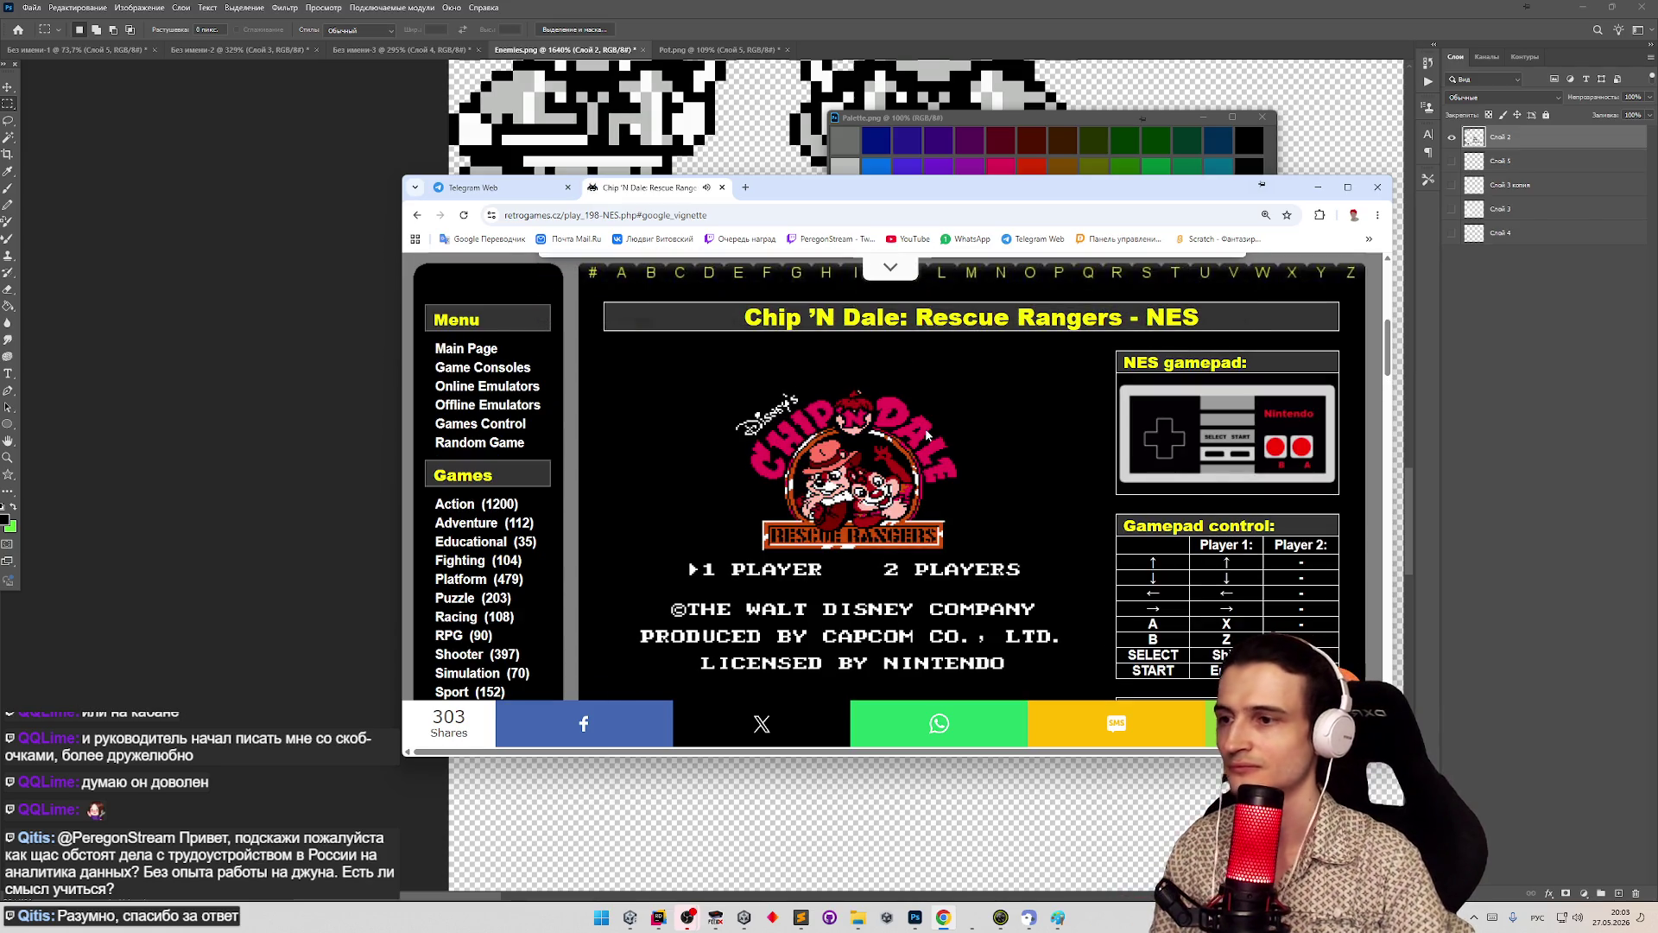
pyautogui.press('Return')
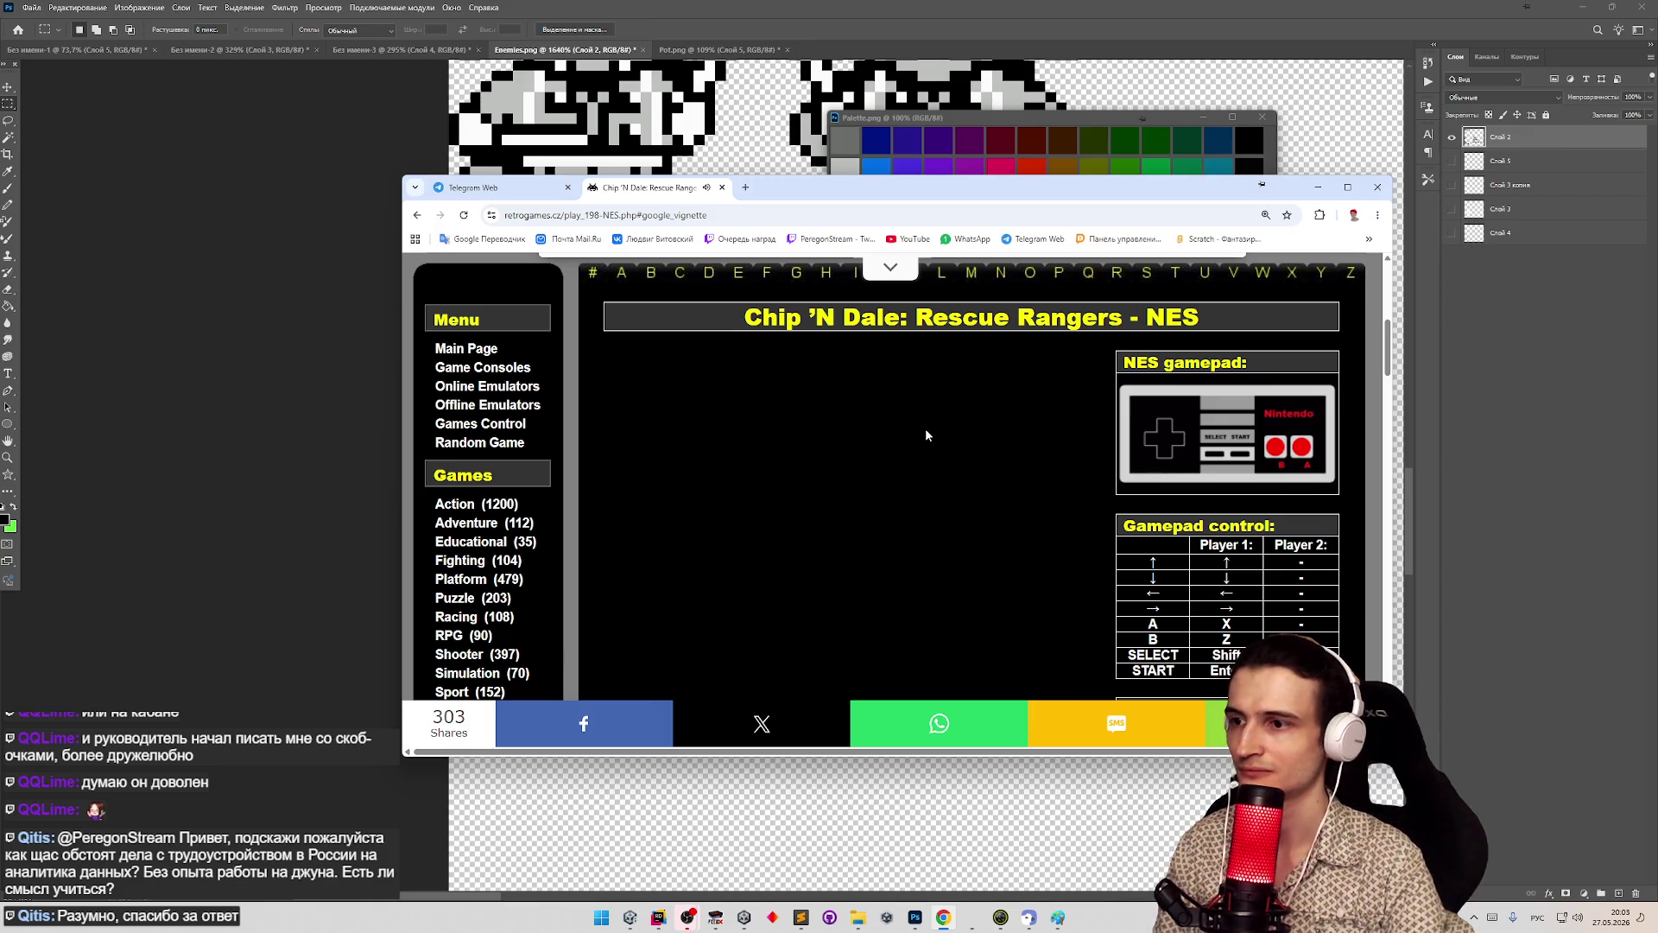
pyautogui.hotkey('alt', 'shift')
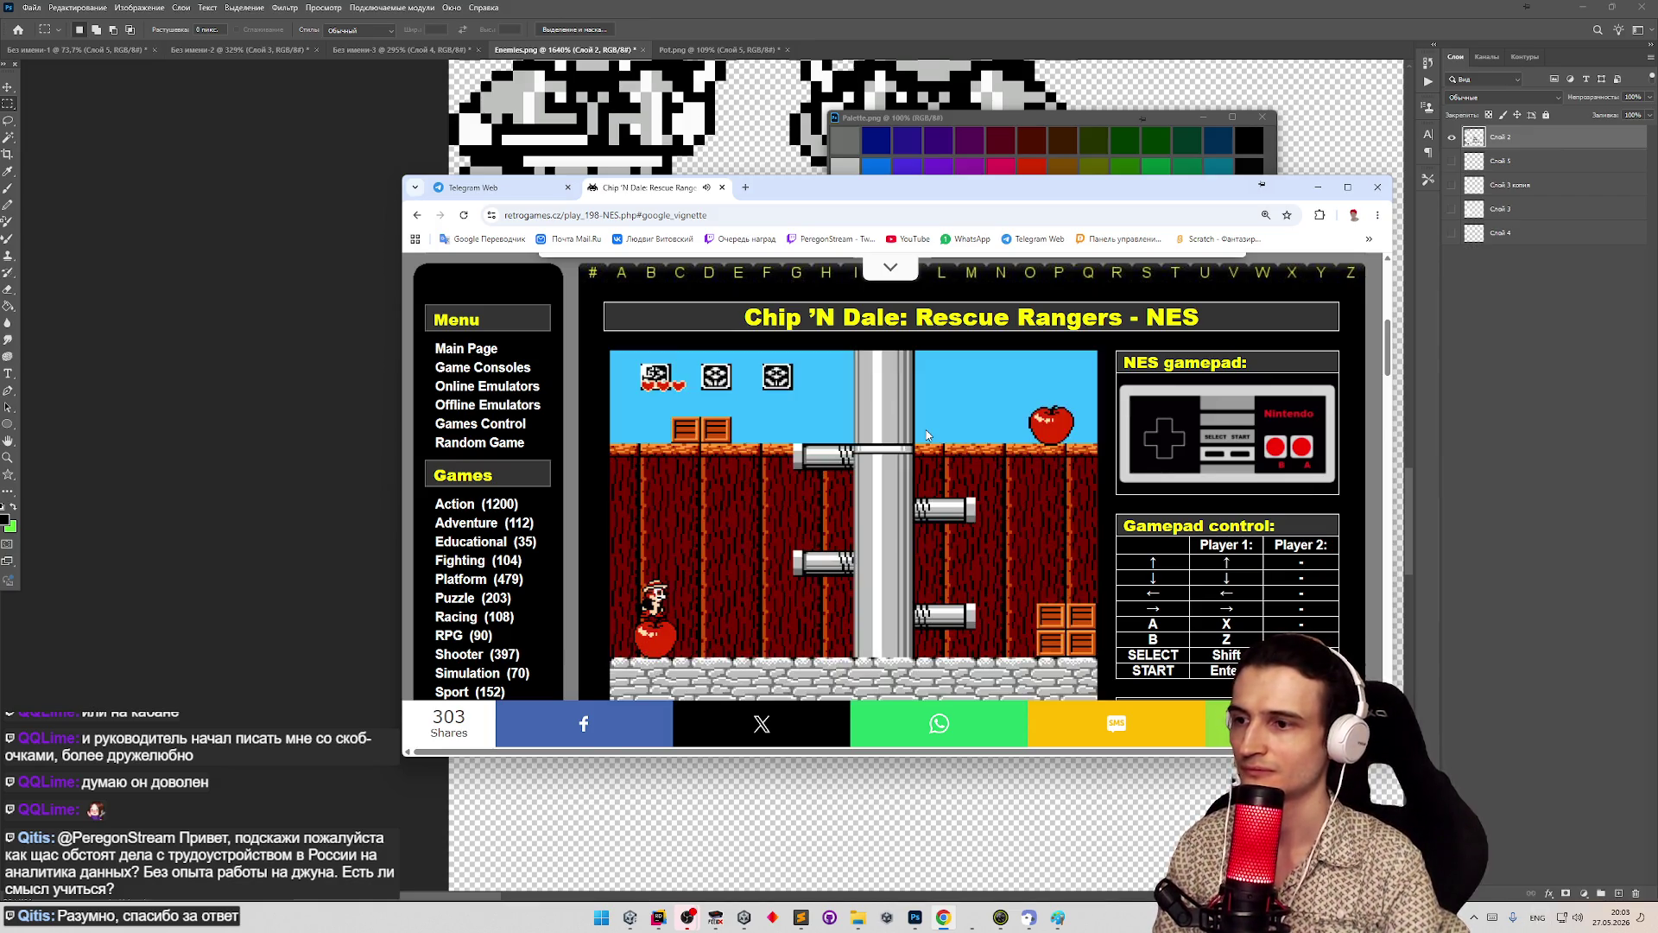
# - Run and jump Chip right past the trash can toward the bulldog enemy
pyautogui.scroll(-3, 927, 434)
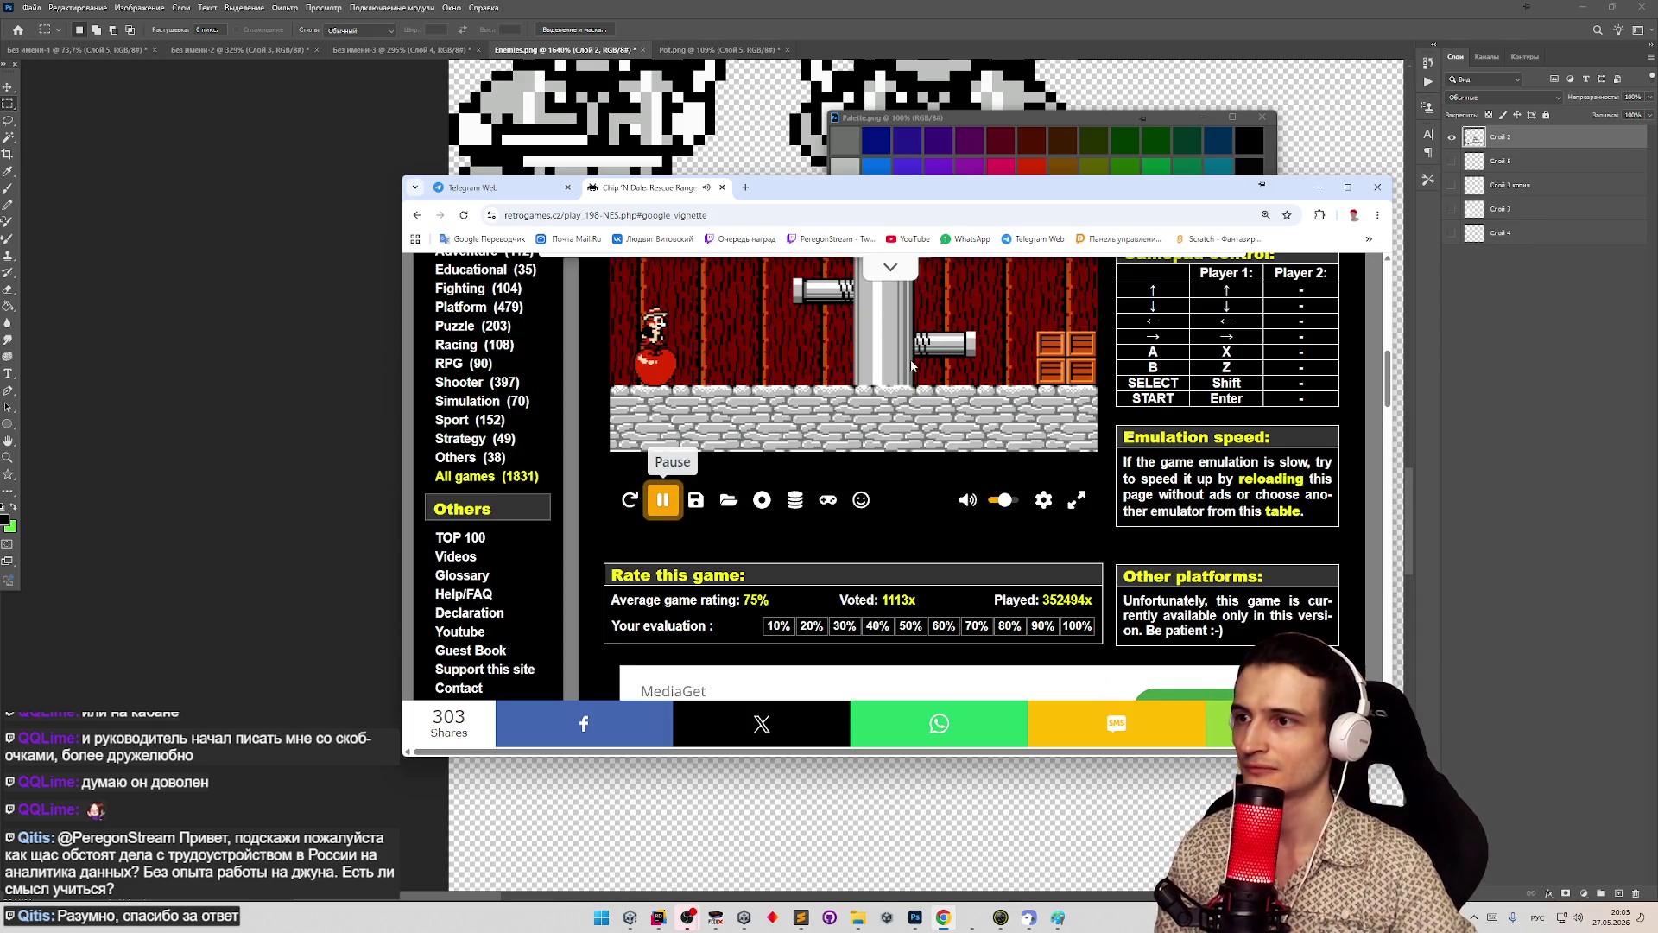
pyautogui.press('Right')
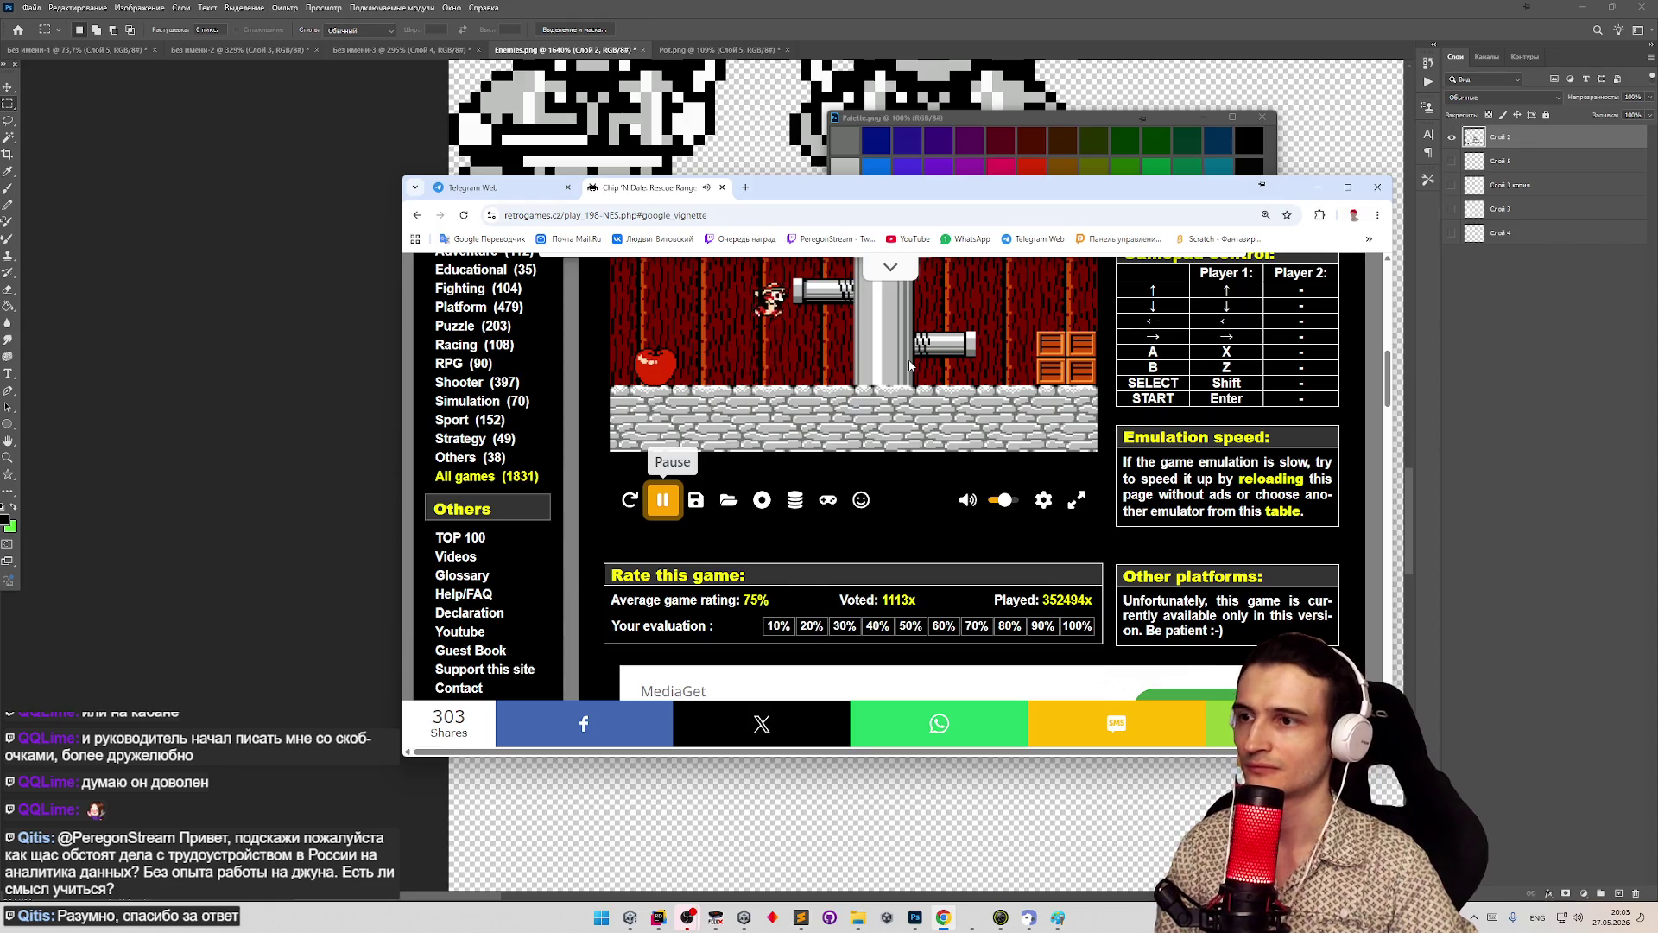
pyautogui.scroll(1, 1006, 518)
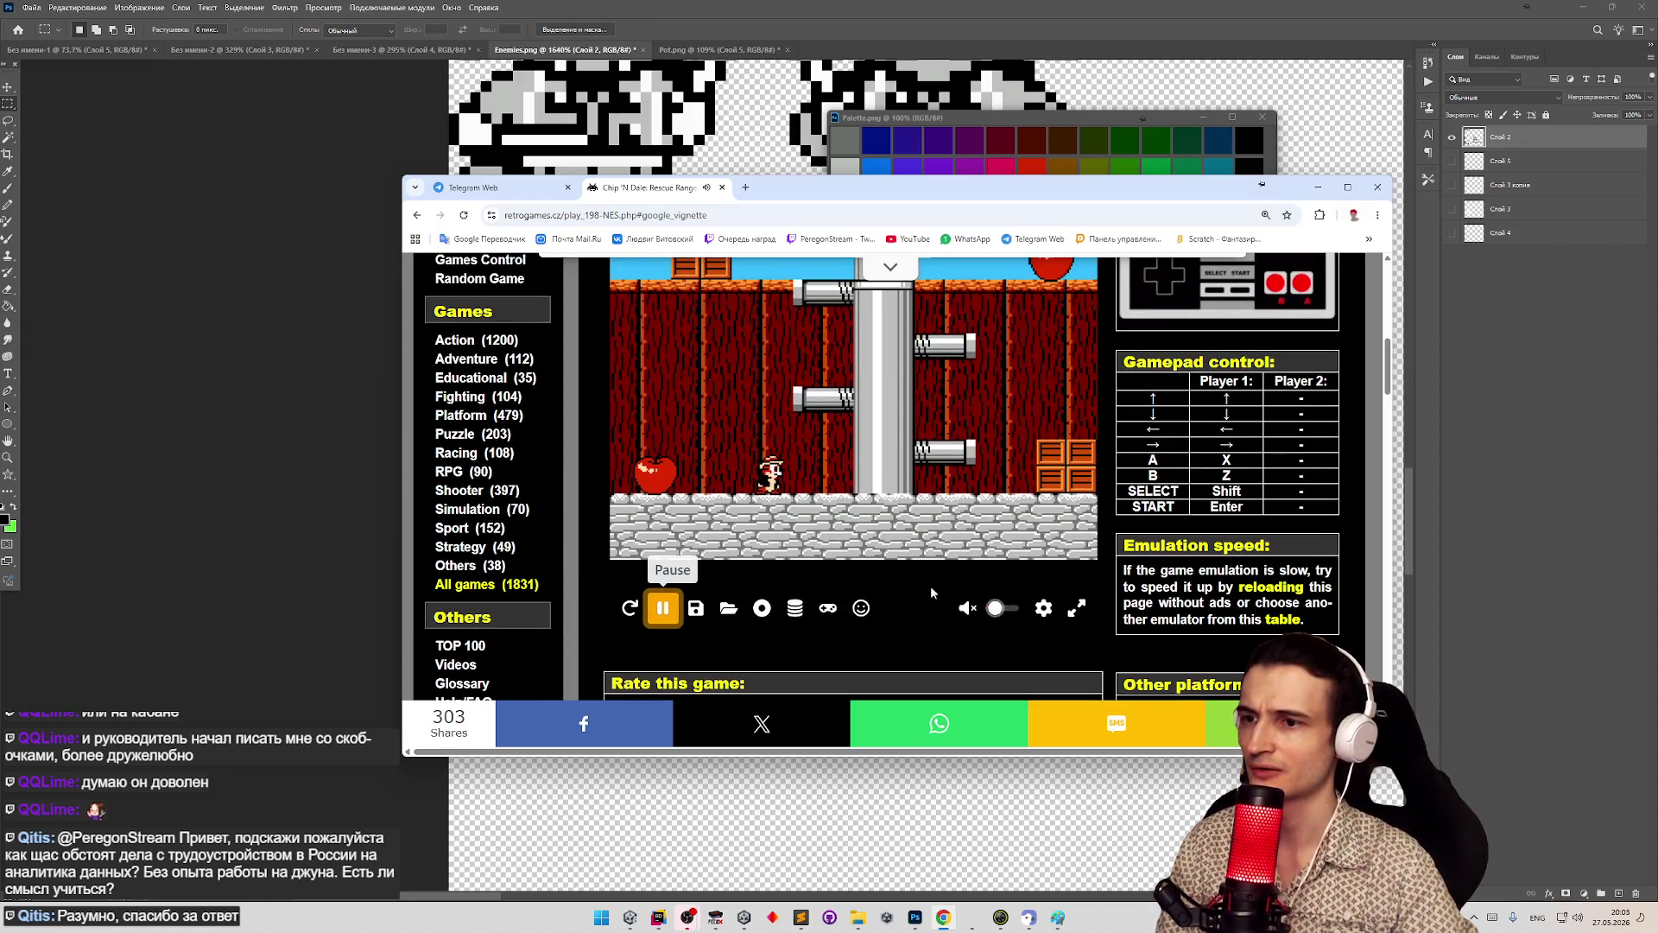
pyautogui.press('Right')
pyautogui.press('x')
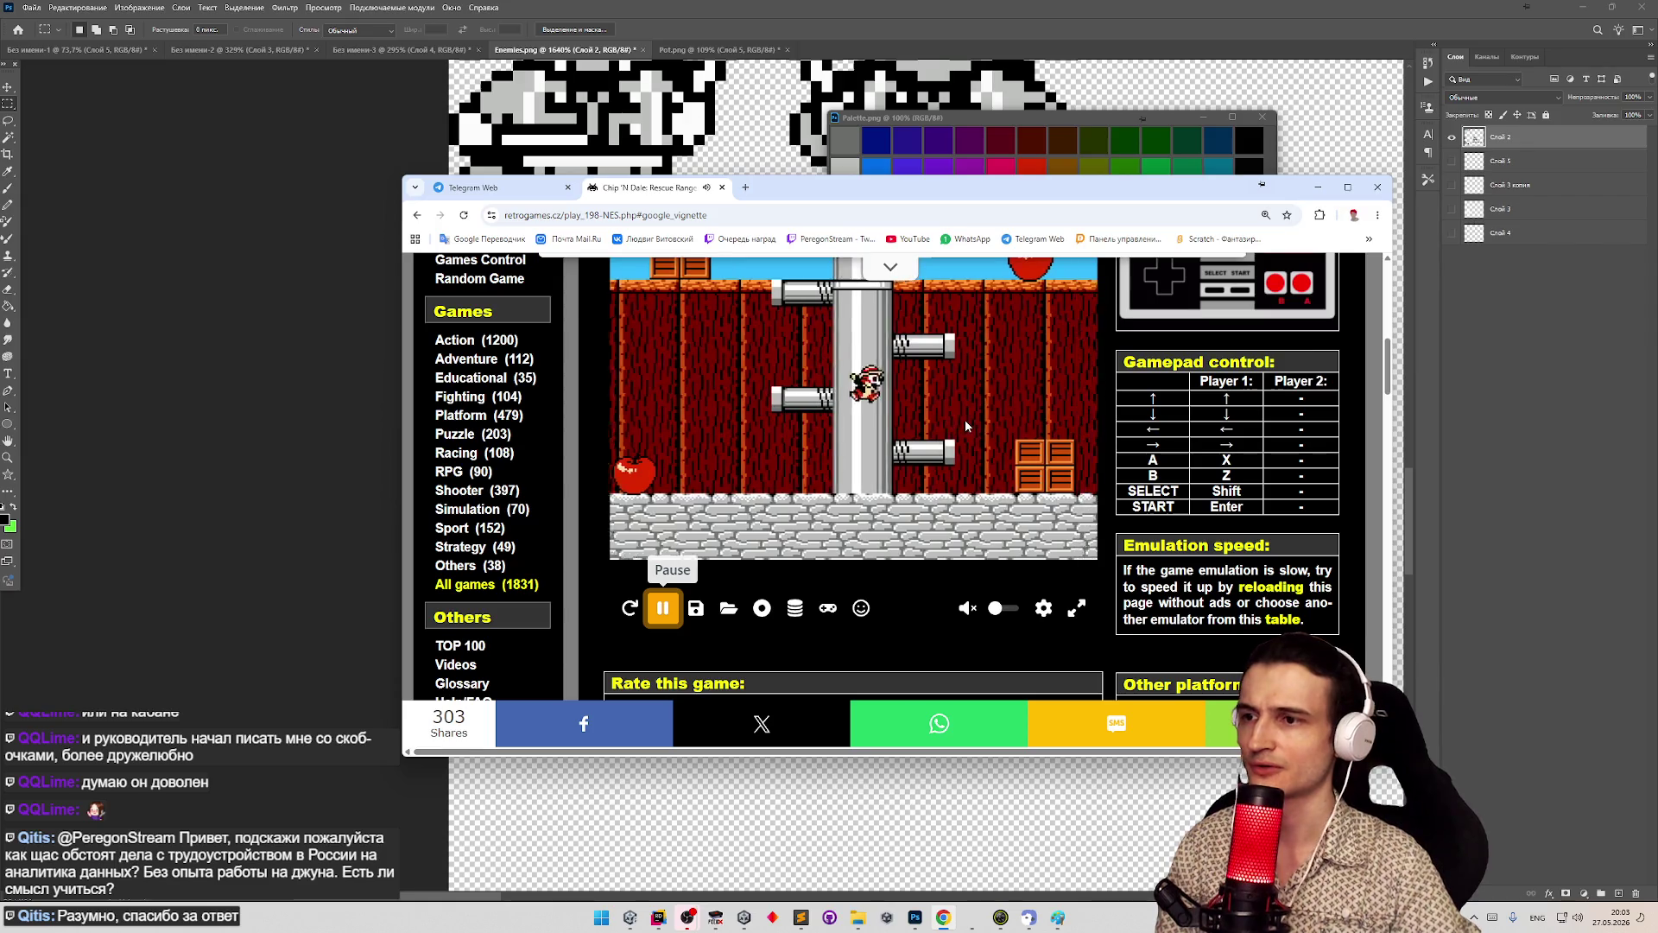
pyautogui.press('Right')
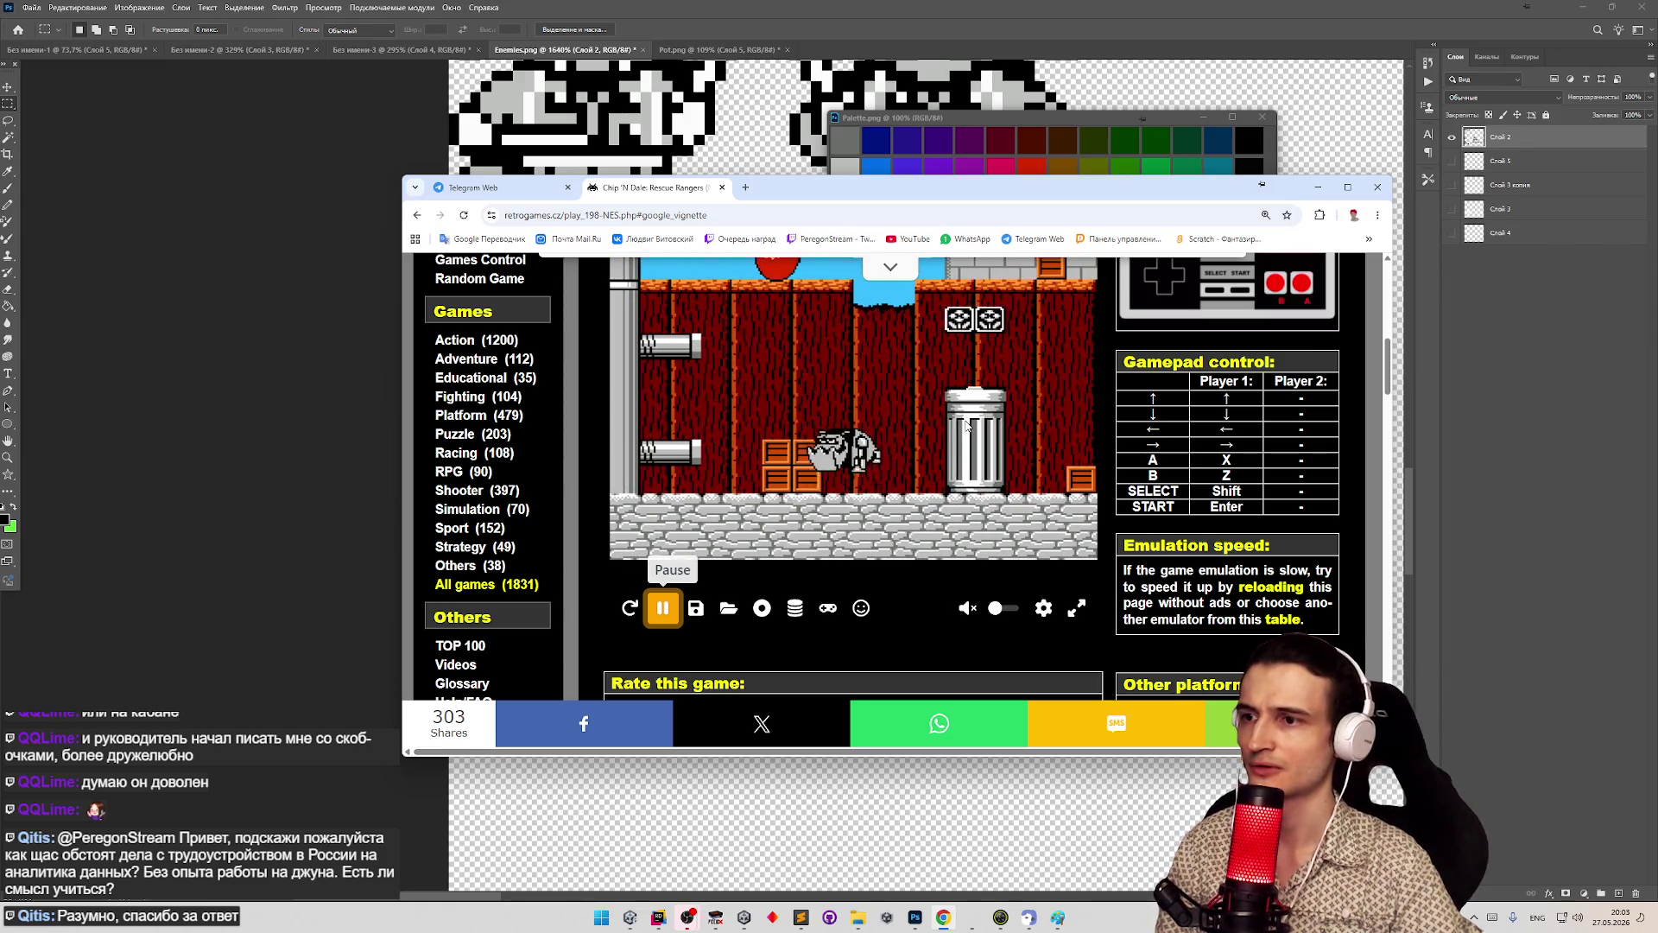
pyautogui.press('Right')
pyautogui.press('x')
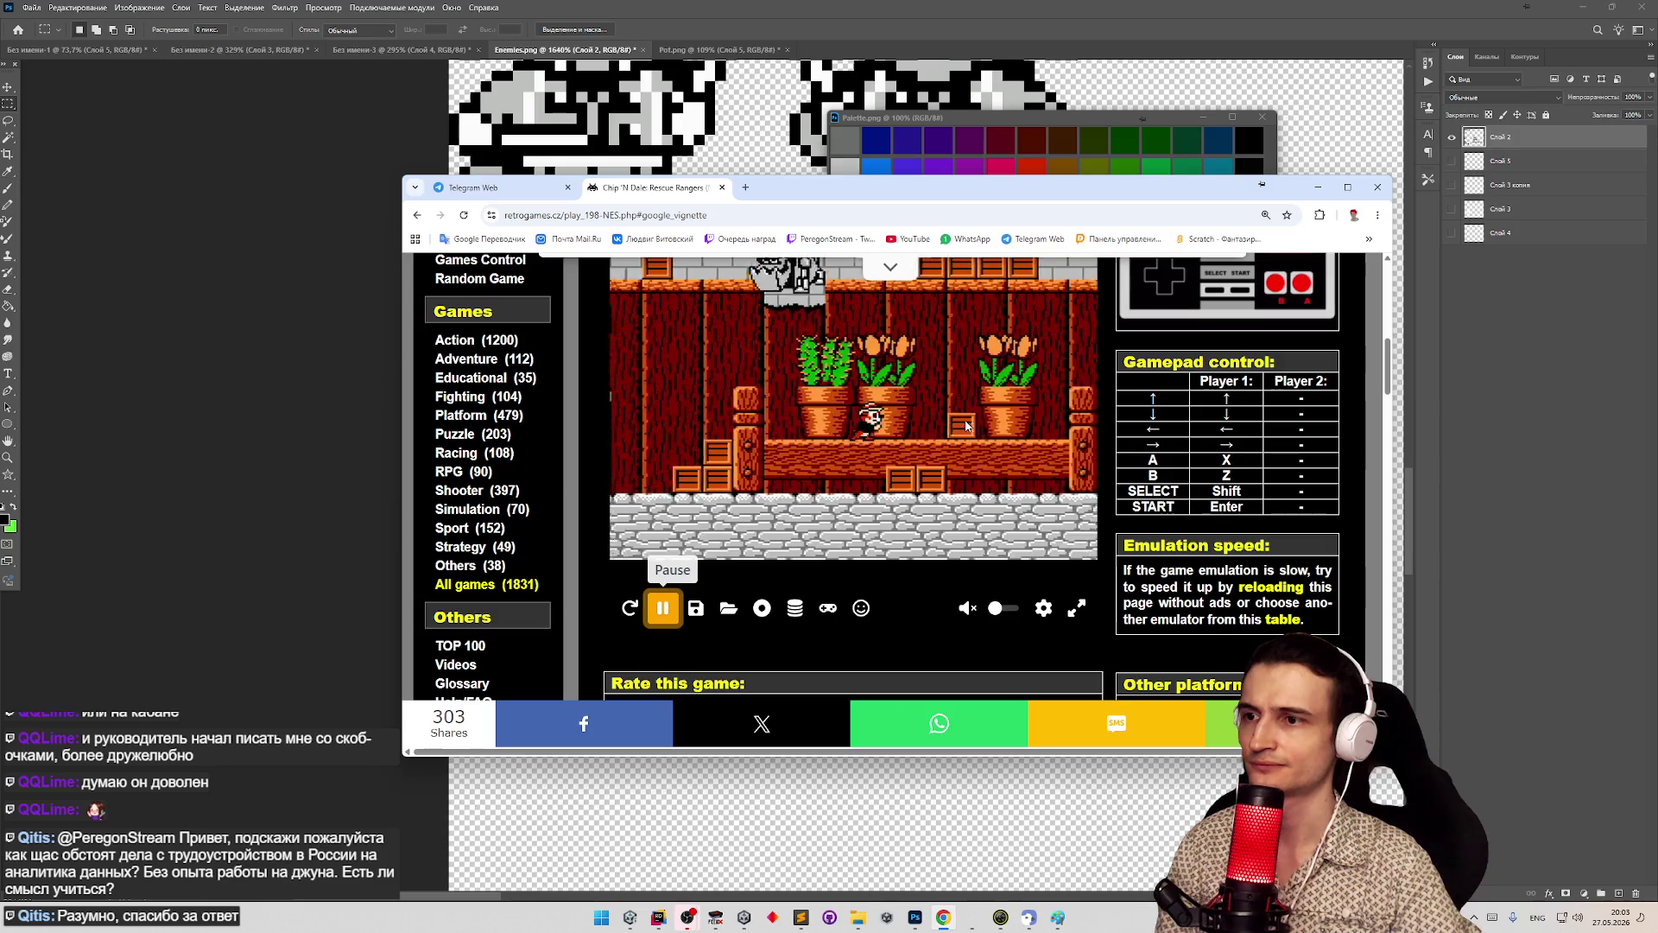
pyautogui.press('Right')
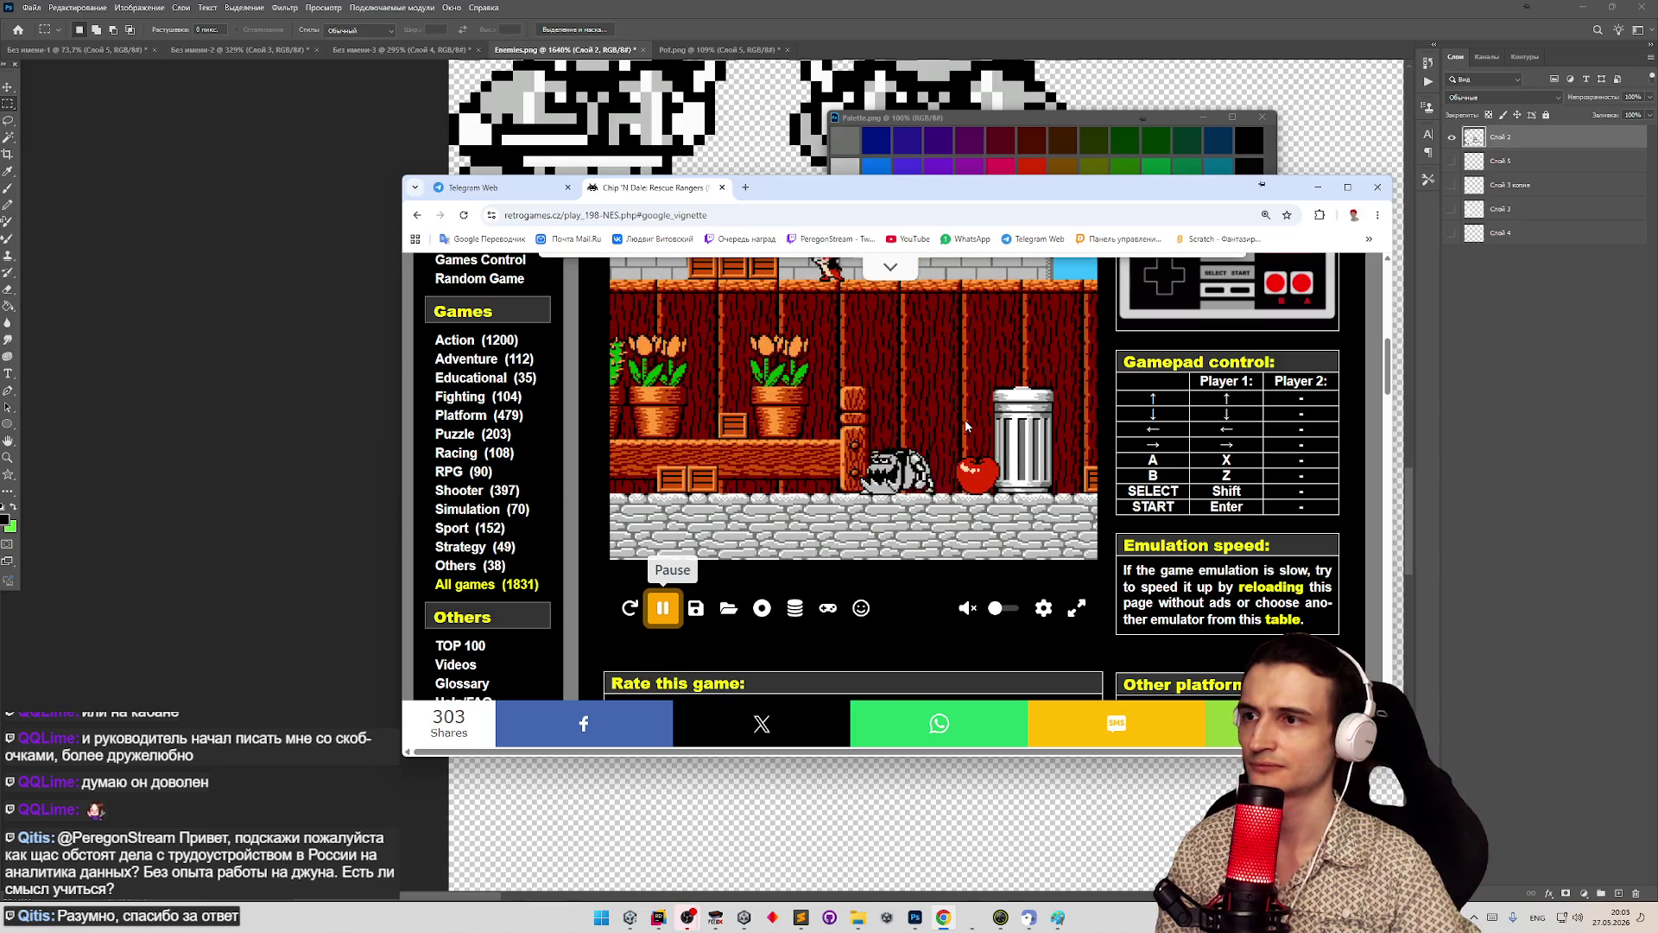
pyautogui.press('Left')
pyautogui.press('Right')
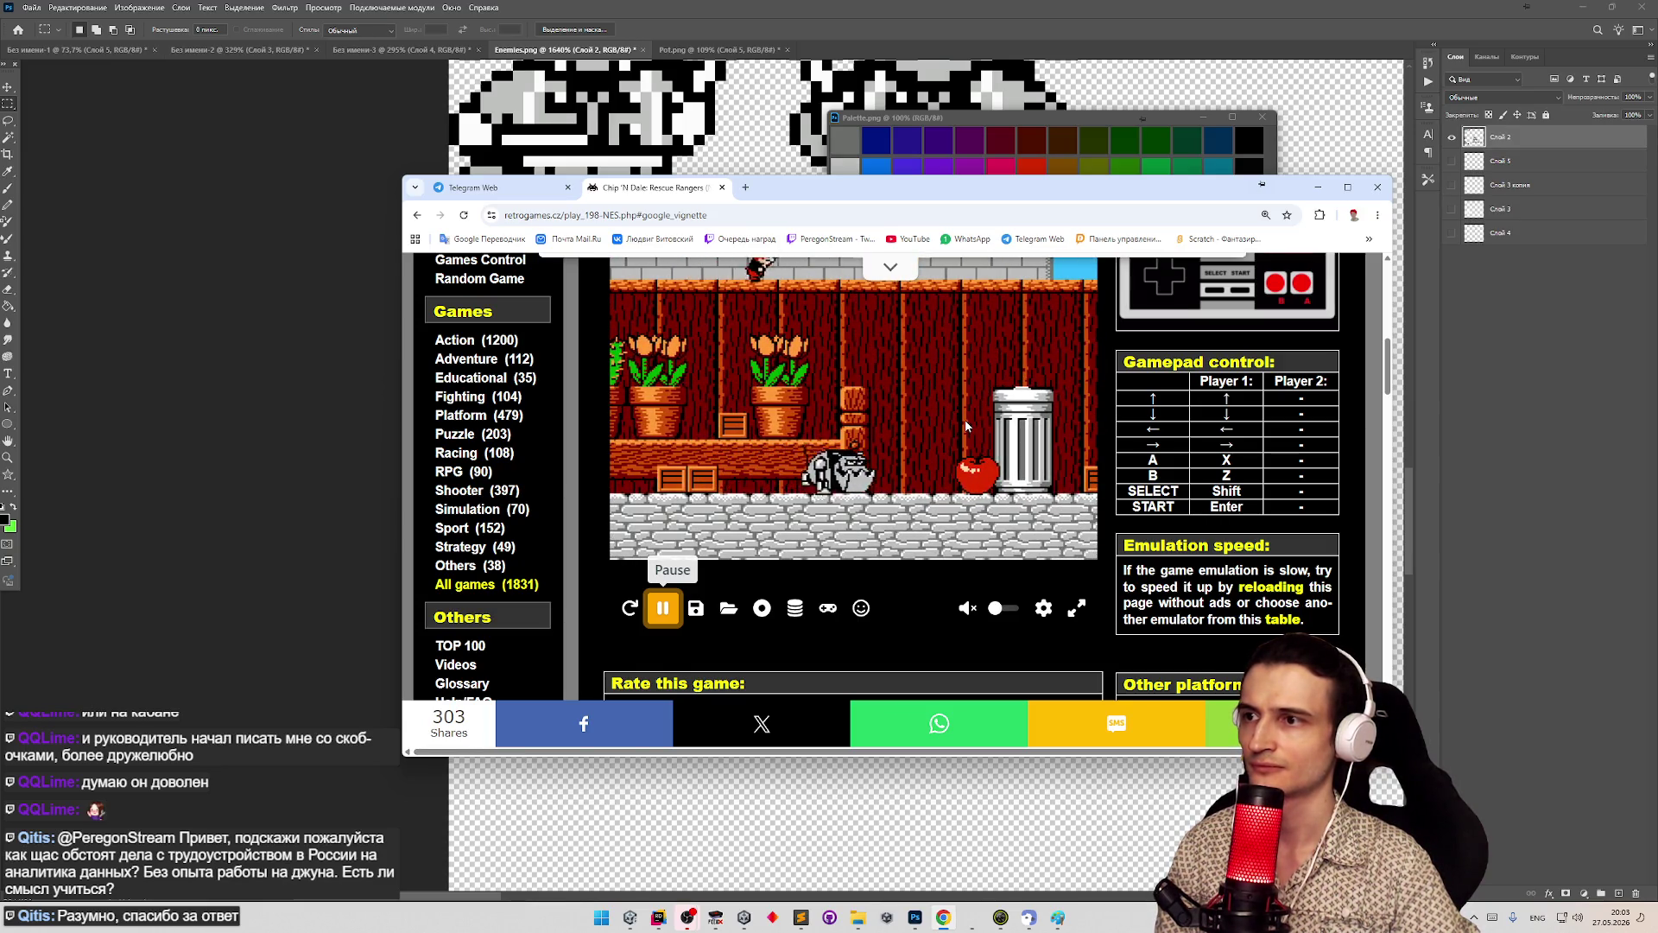
pyautogui.press('Right')
pyautogui.scroll(2, 924, 501)
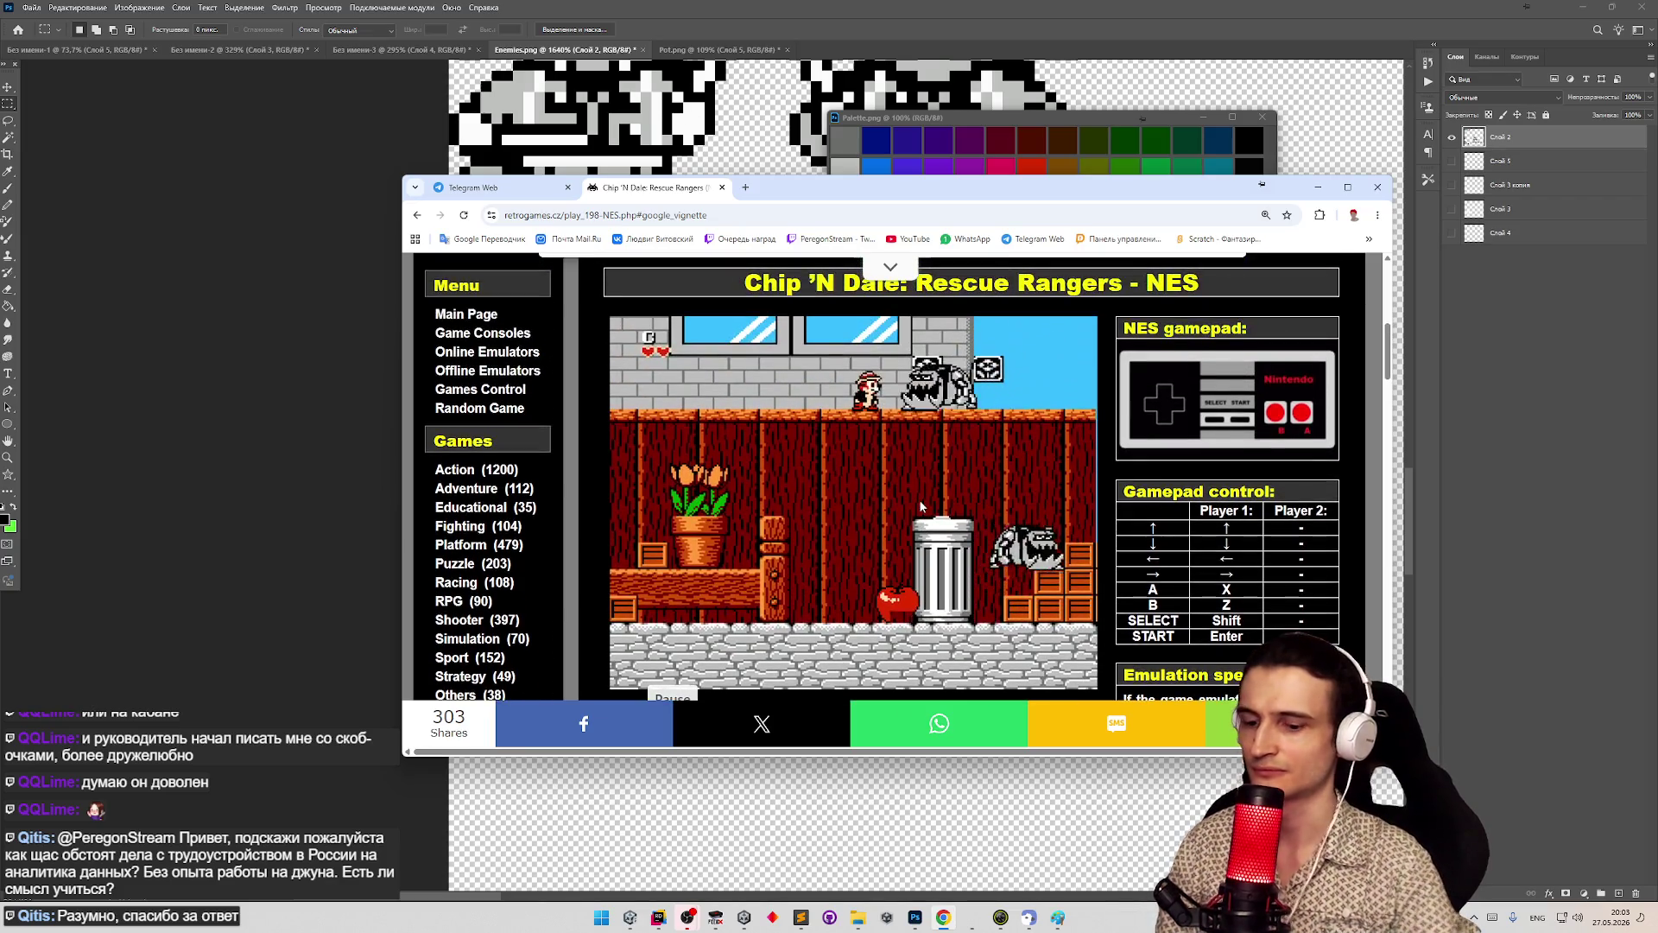
pyautogui.press('Left')
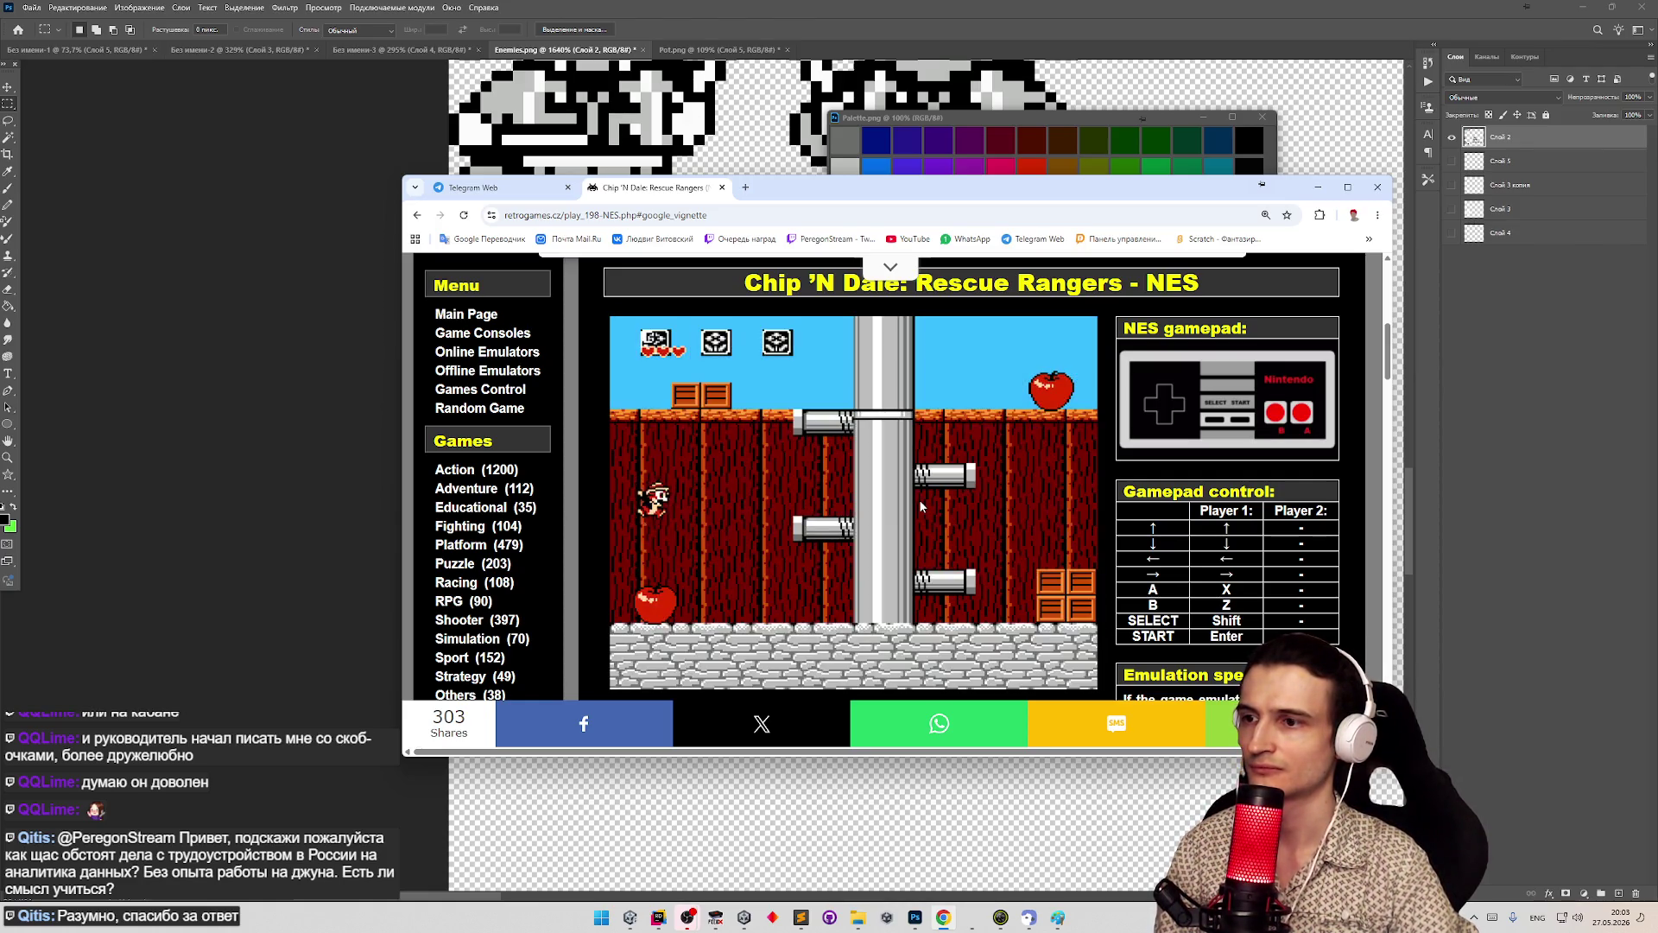
# - Run Chip from the pipe ledge past the crates and flower pots
pyautogui.press('Right')
pyautogui.press('x')
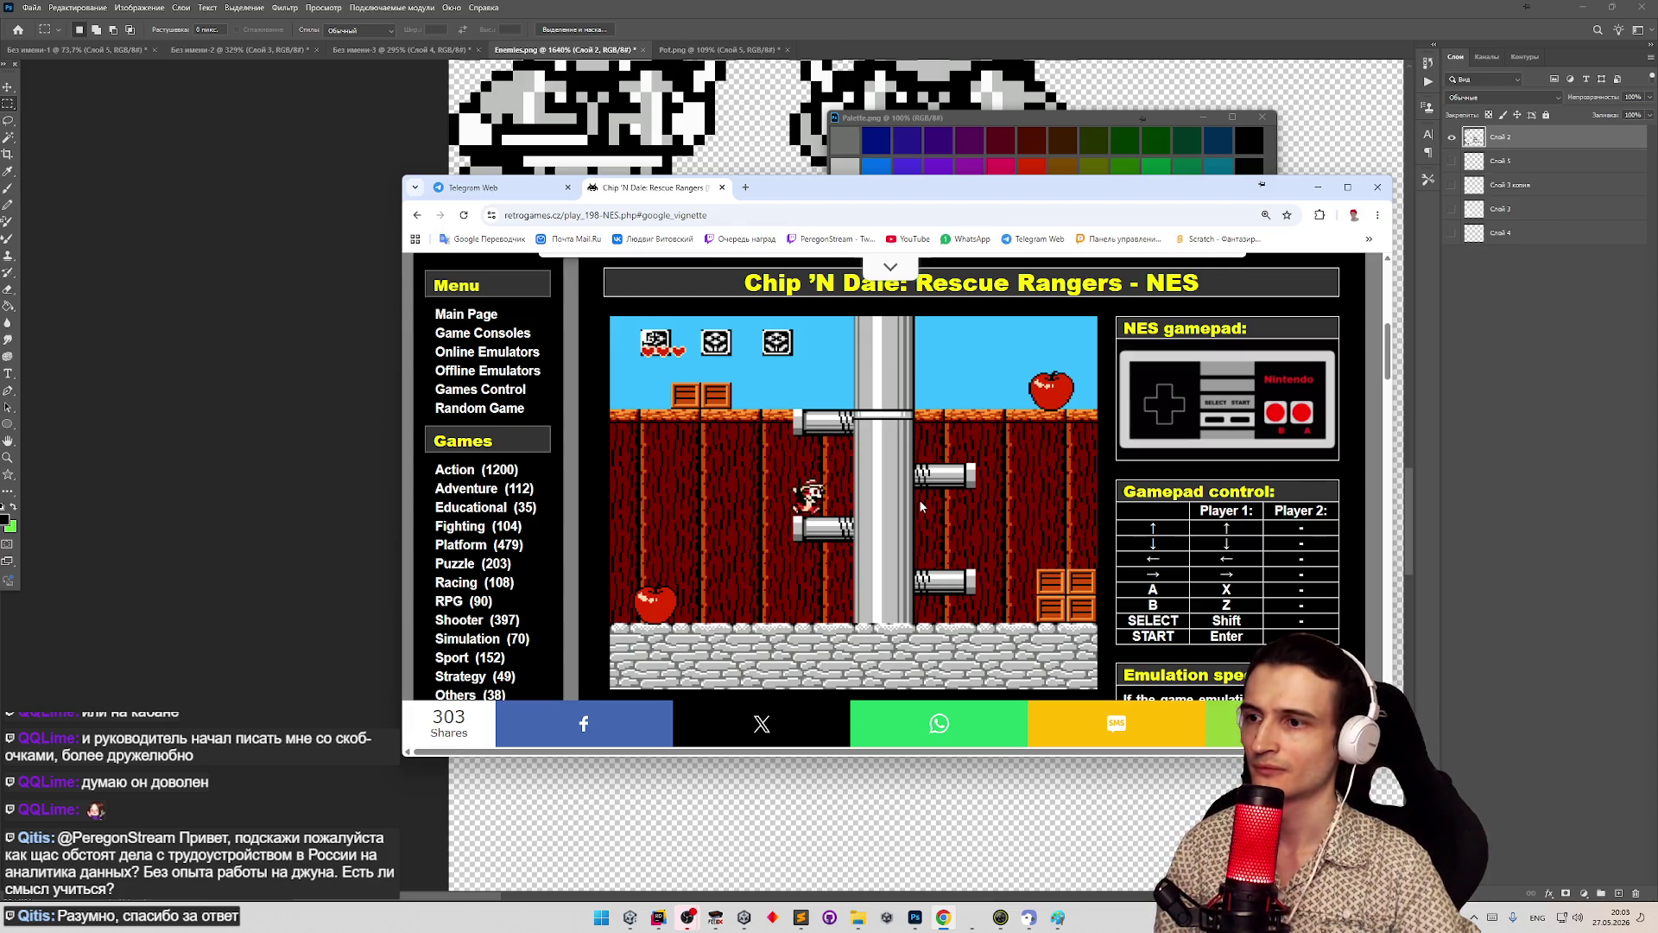
pyautogui.press('Right')
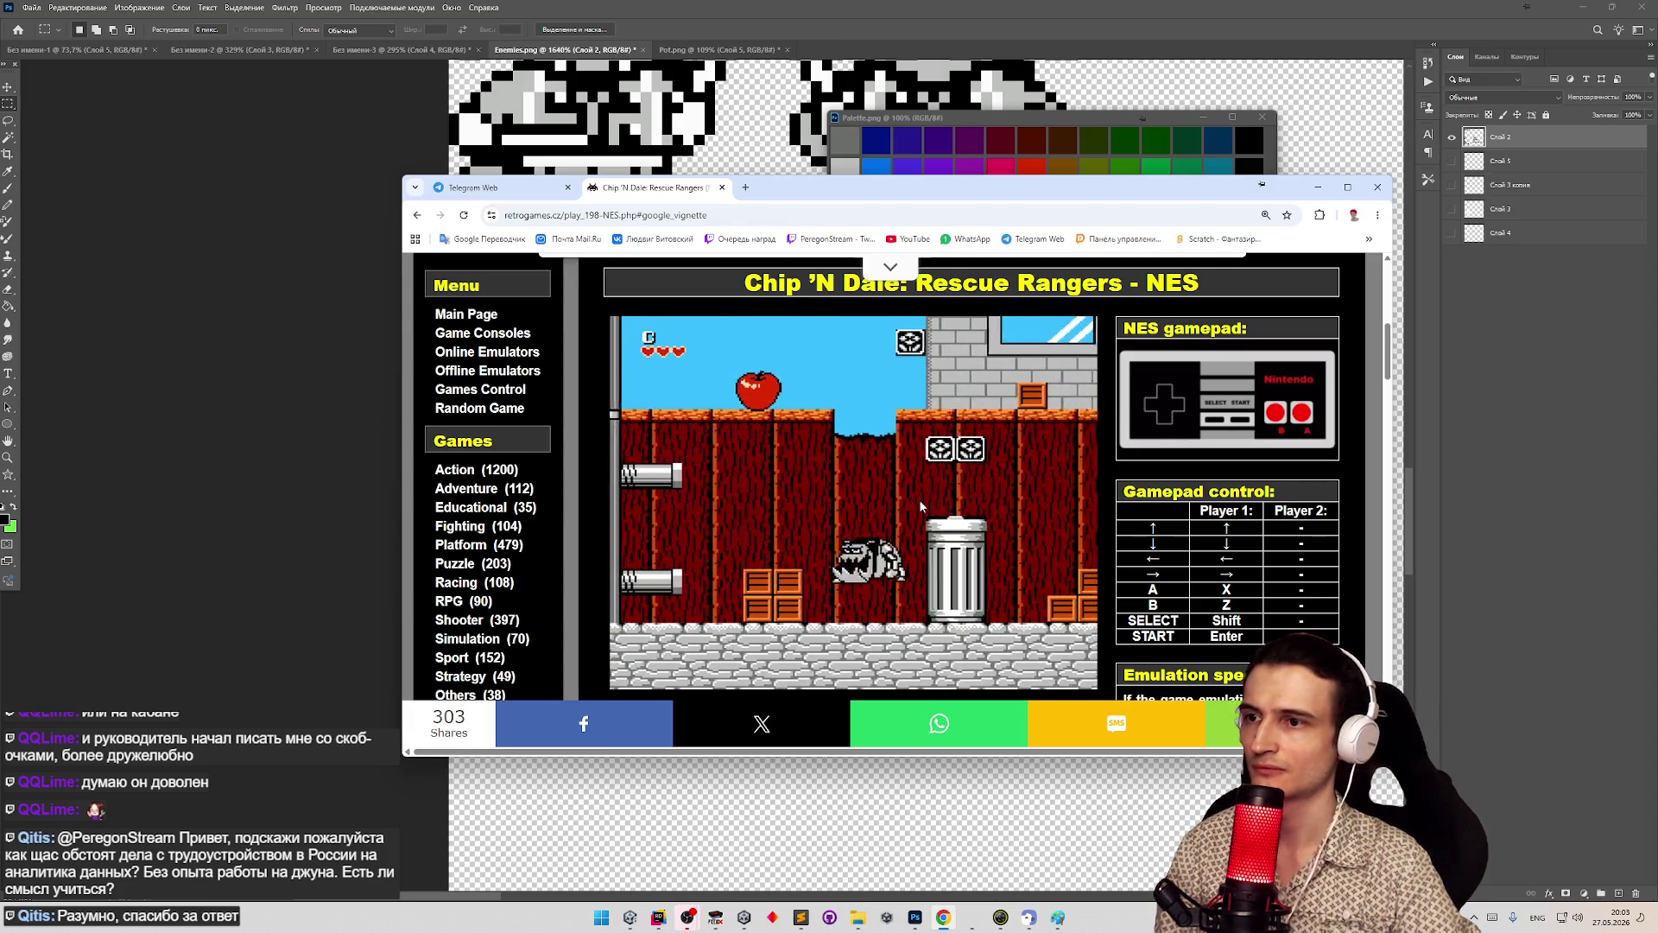
pyautogui.press('Right')
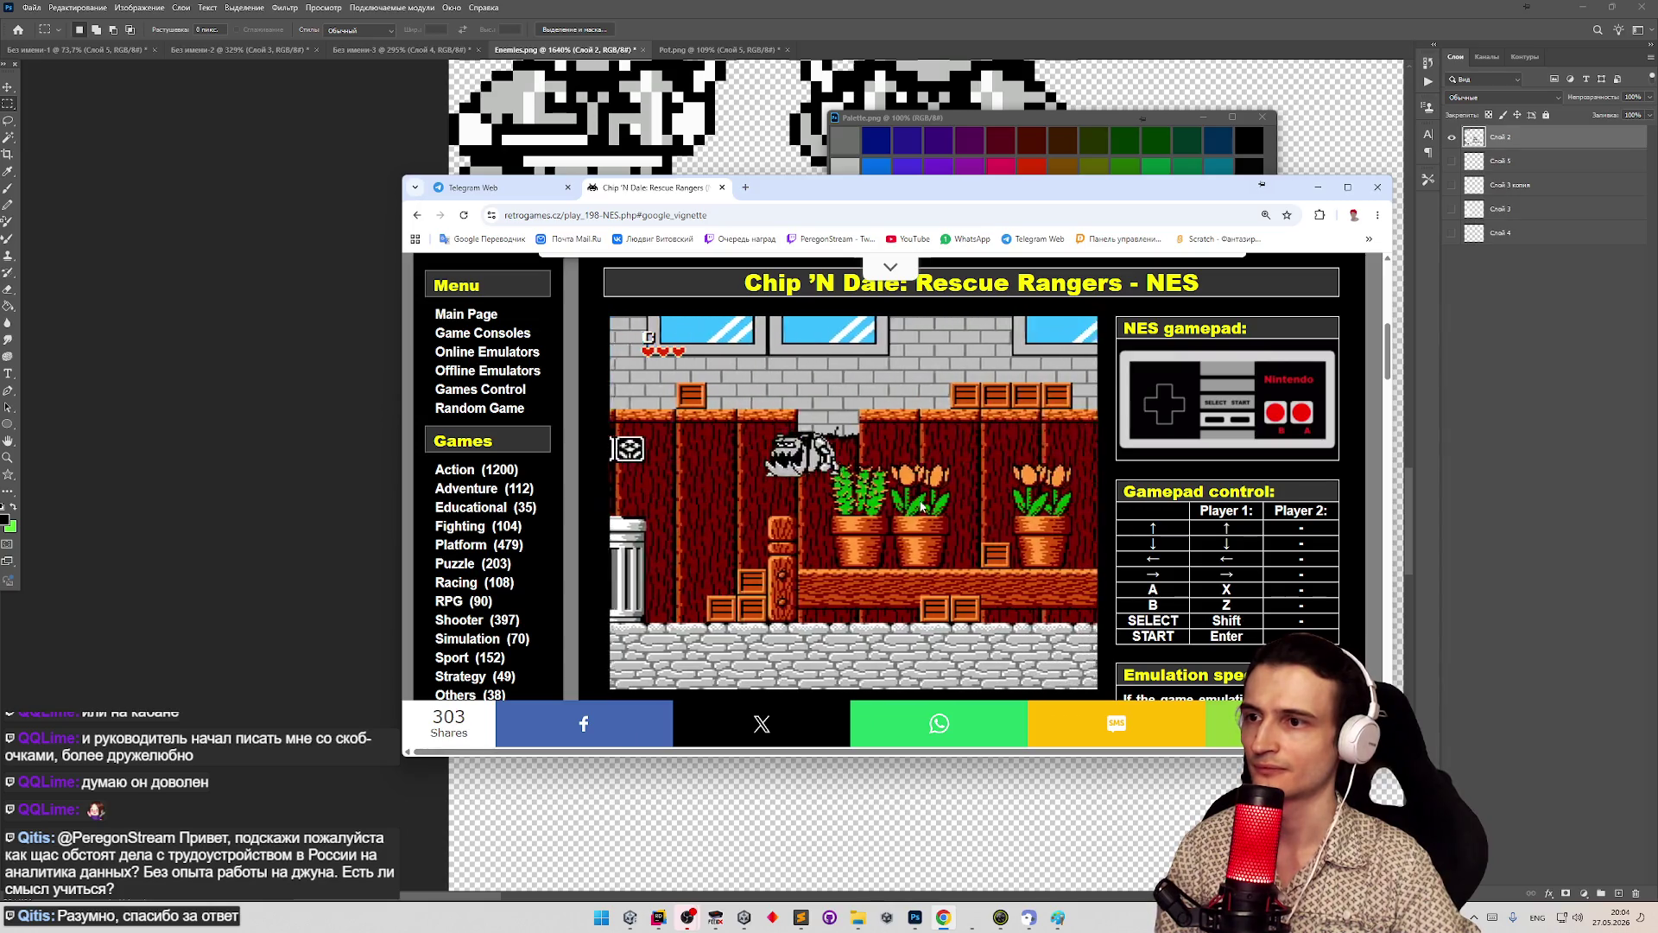
pyautogui.press('Right')
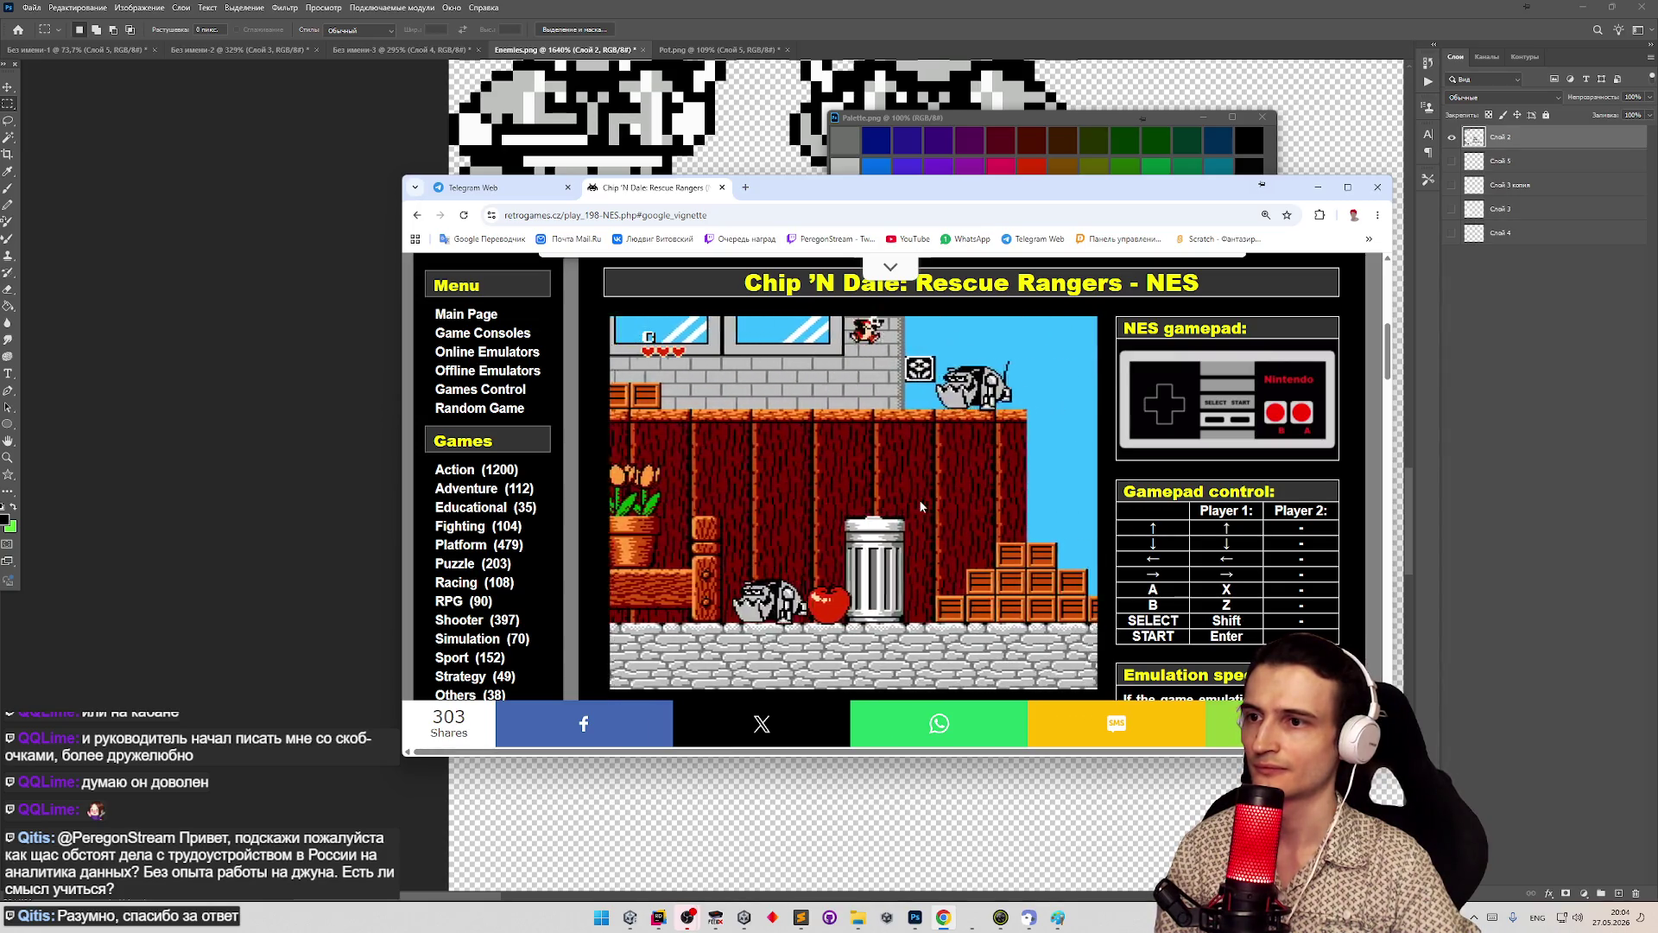
pyautogui.press('Right')
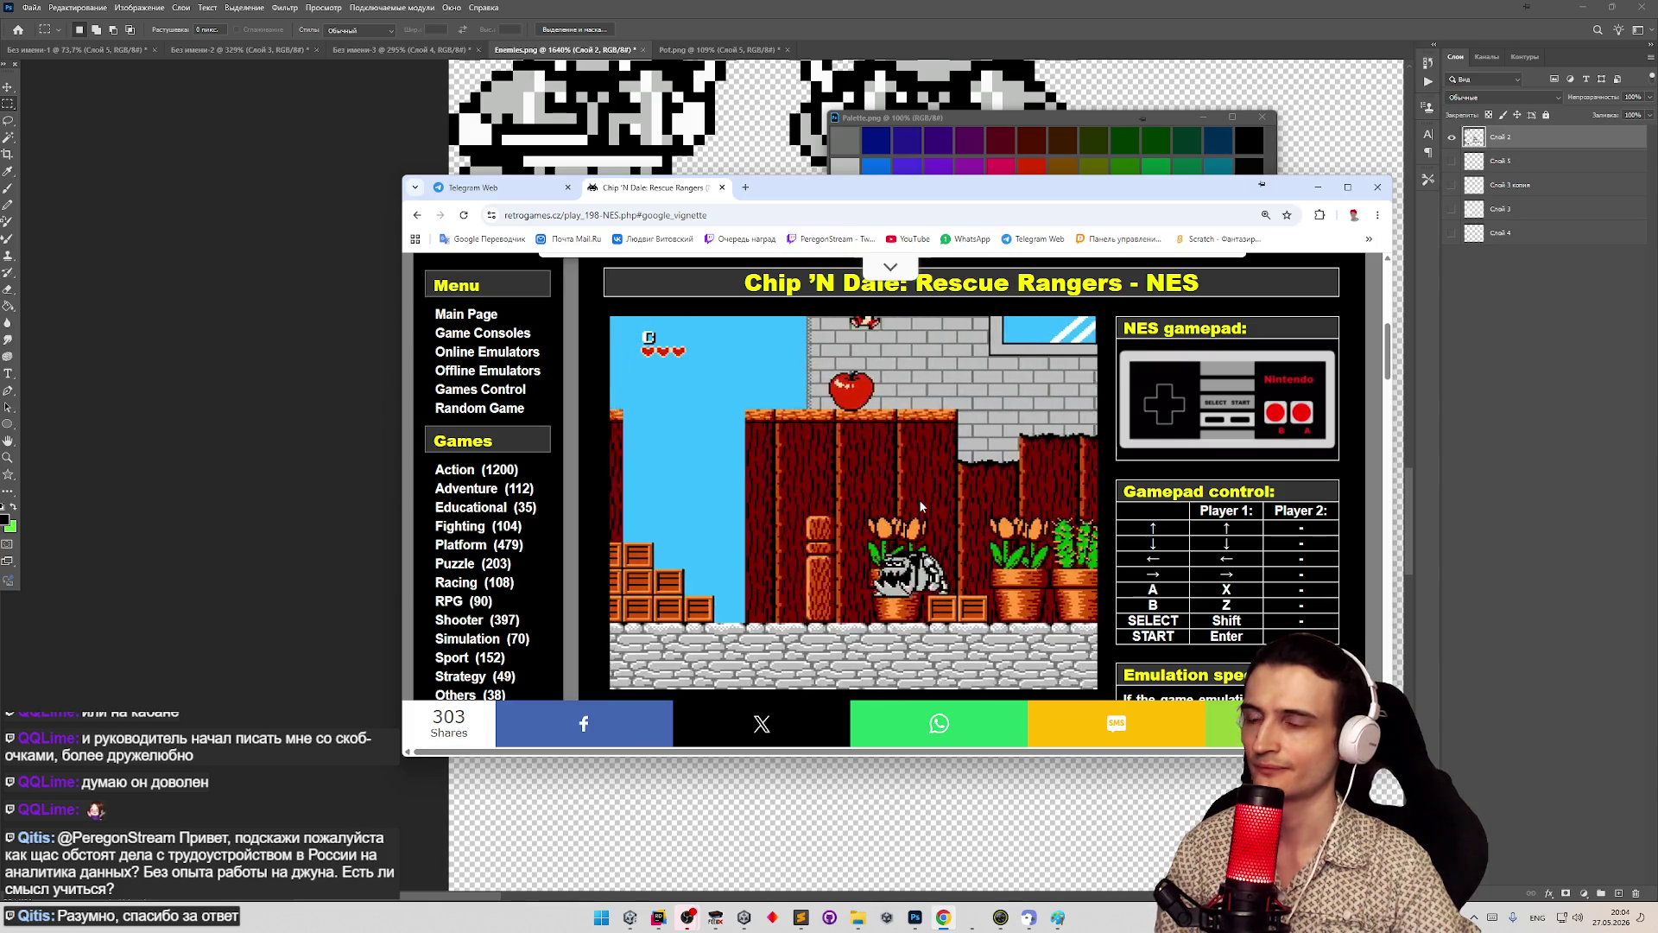
pyautogui.press('Right')
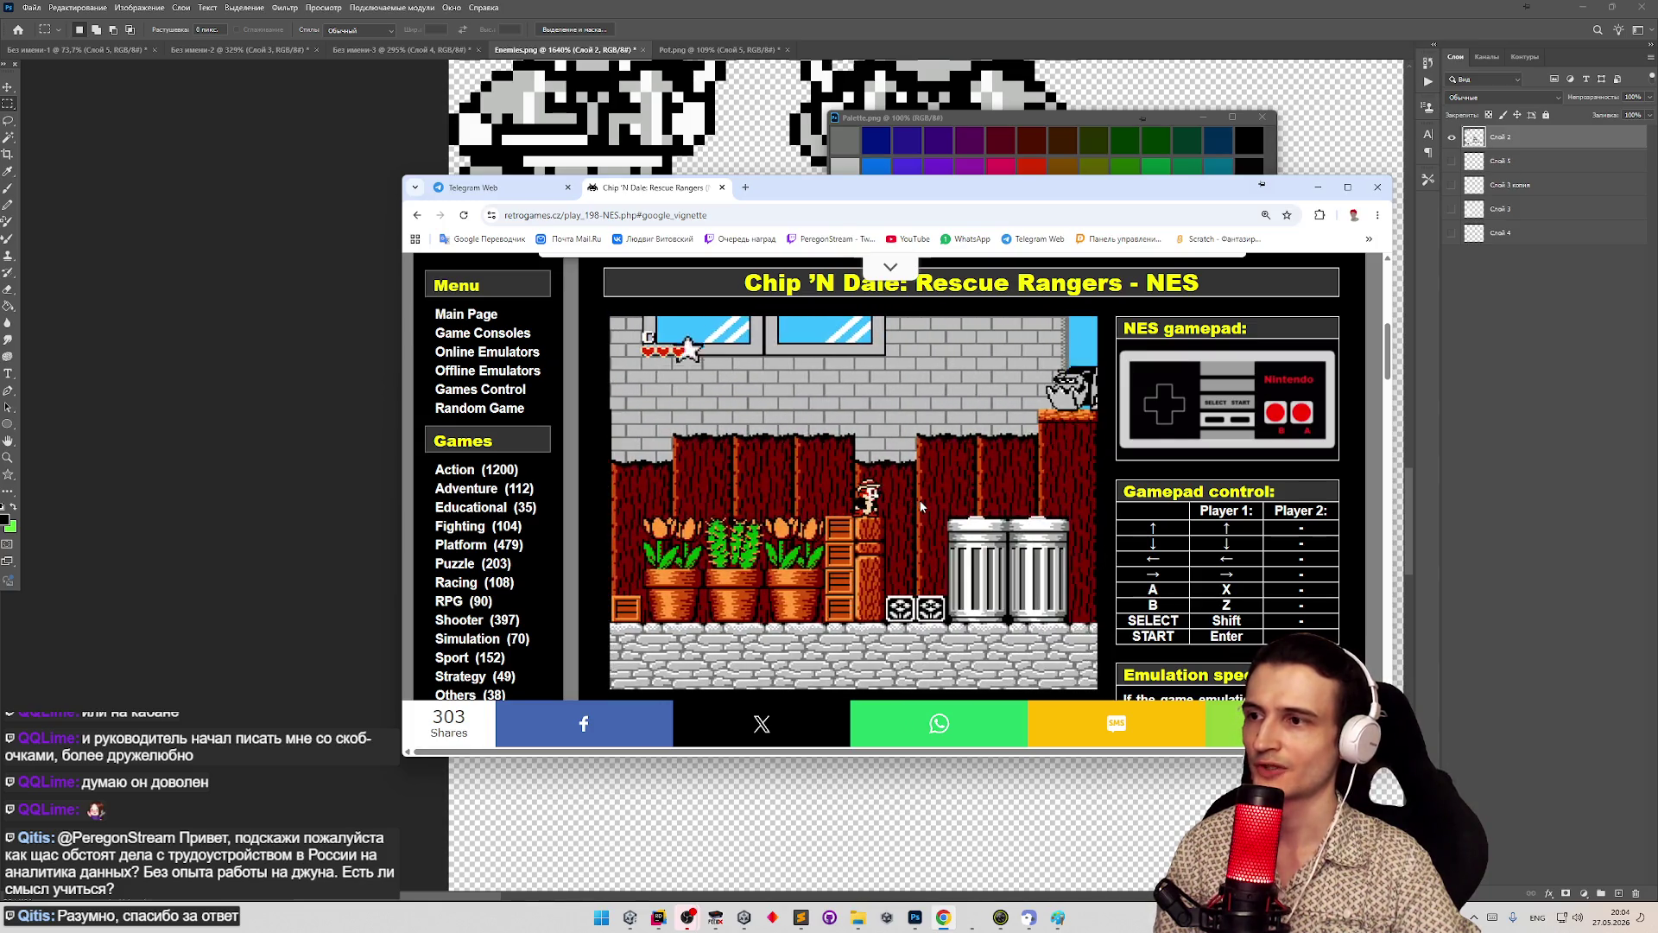
# - Climb Chip up the fence and pipes, grab the red crate, and pause the game
pyautogui.press('Right')
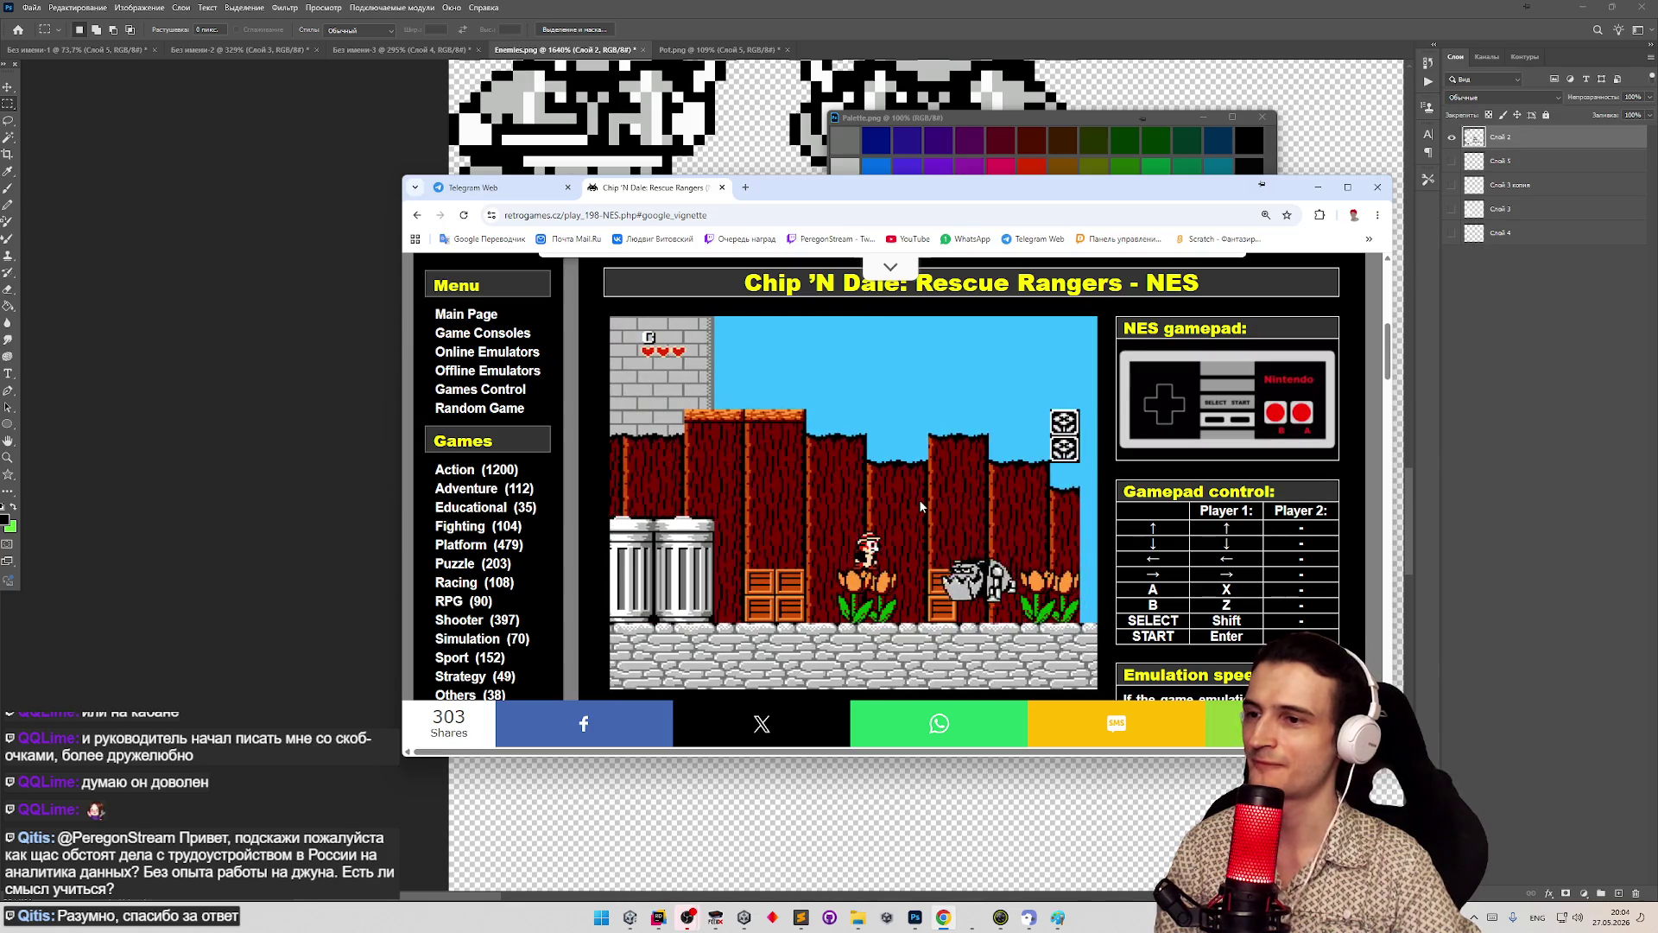
pyautogui.press('x')
pyautogui.press('Right')
pyautogui.press('x')
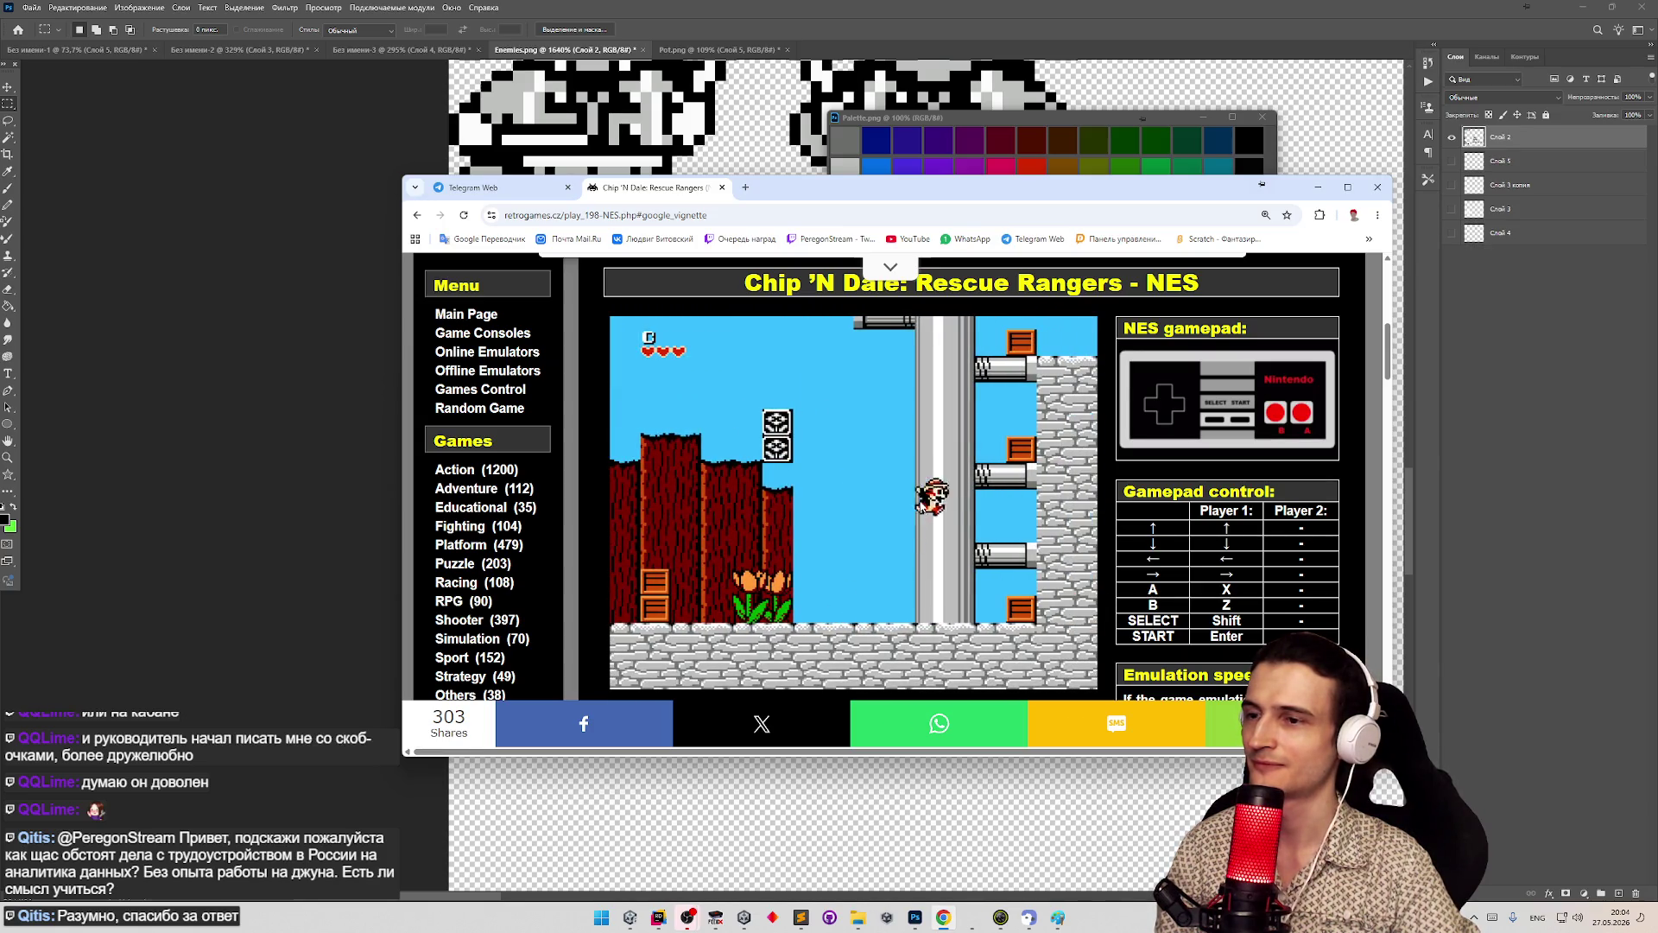
pyautogui.press('x')
pyautogui.press('x')
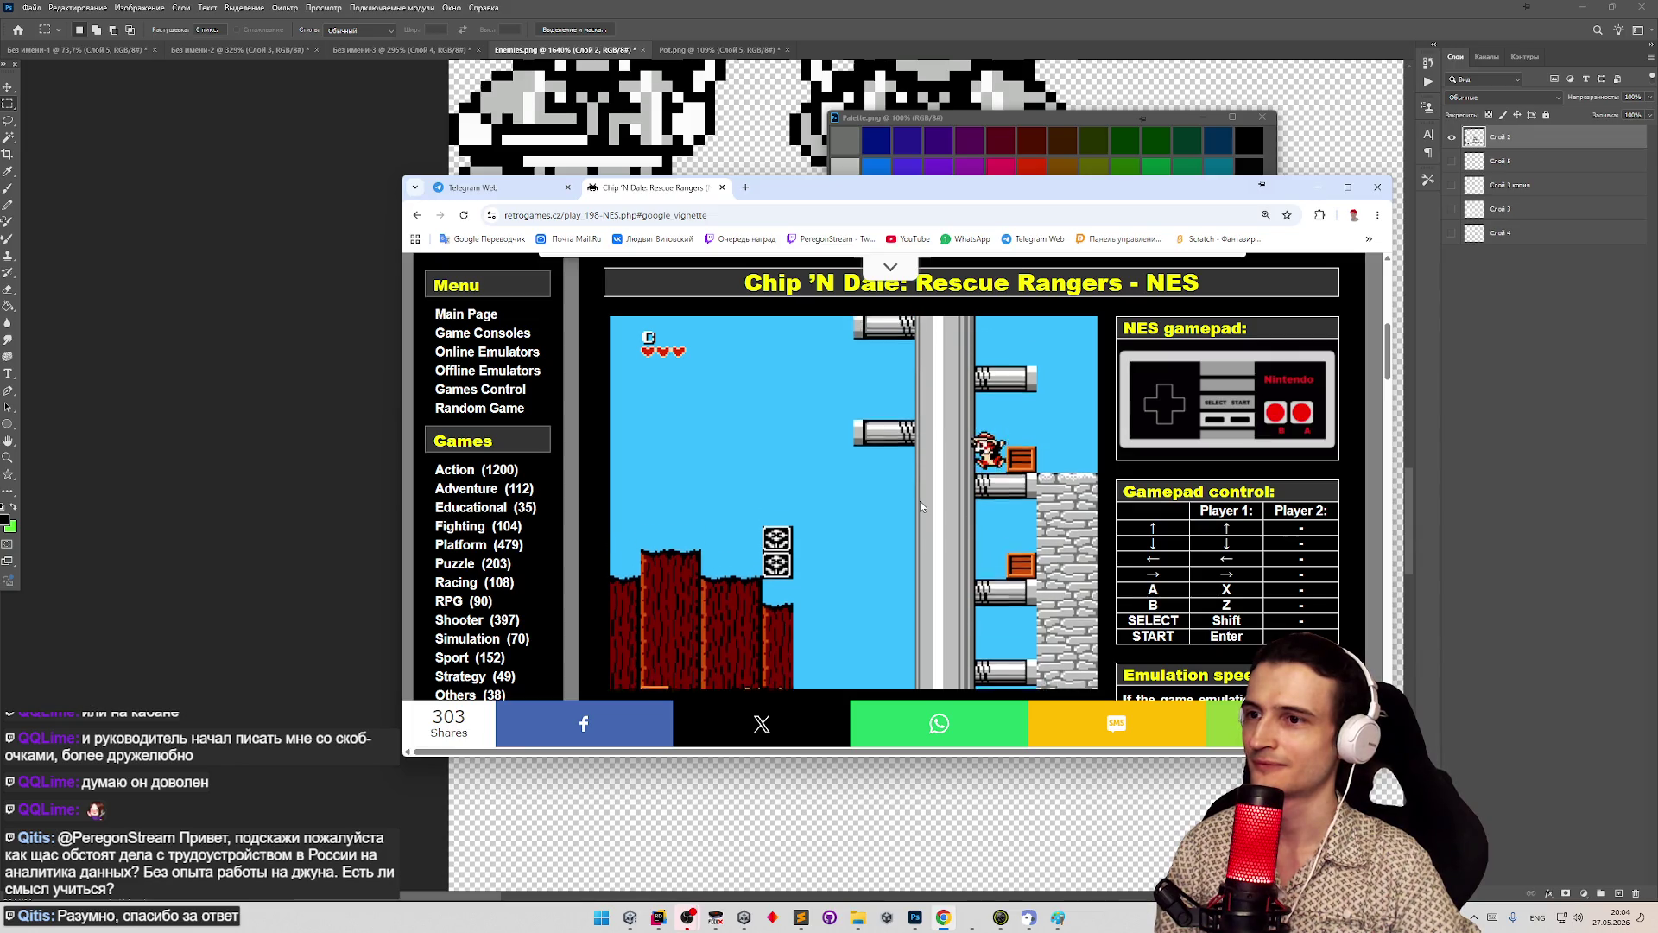
pyautogui.press('x')
pyautogui.press('Left')
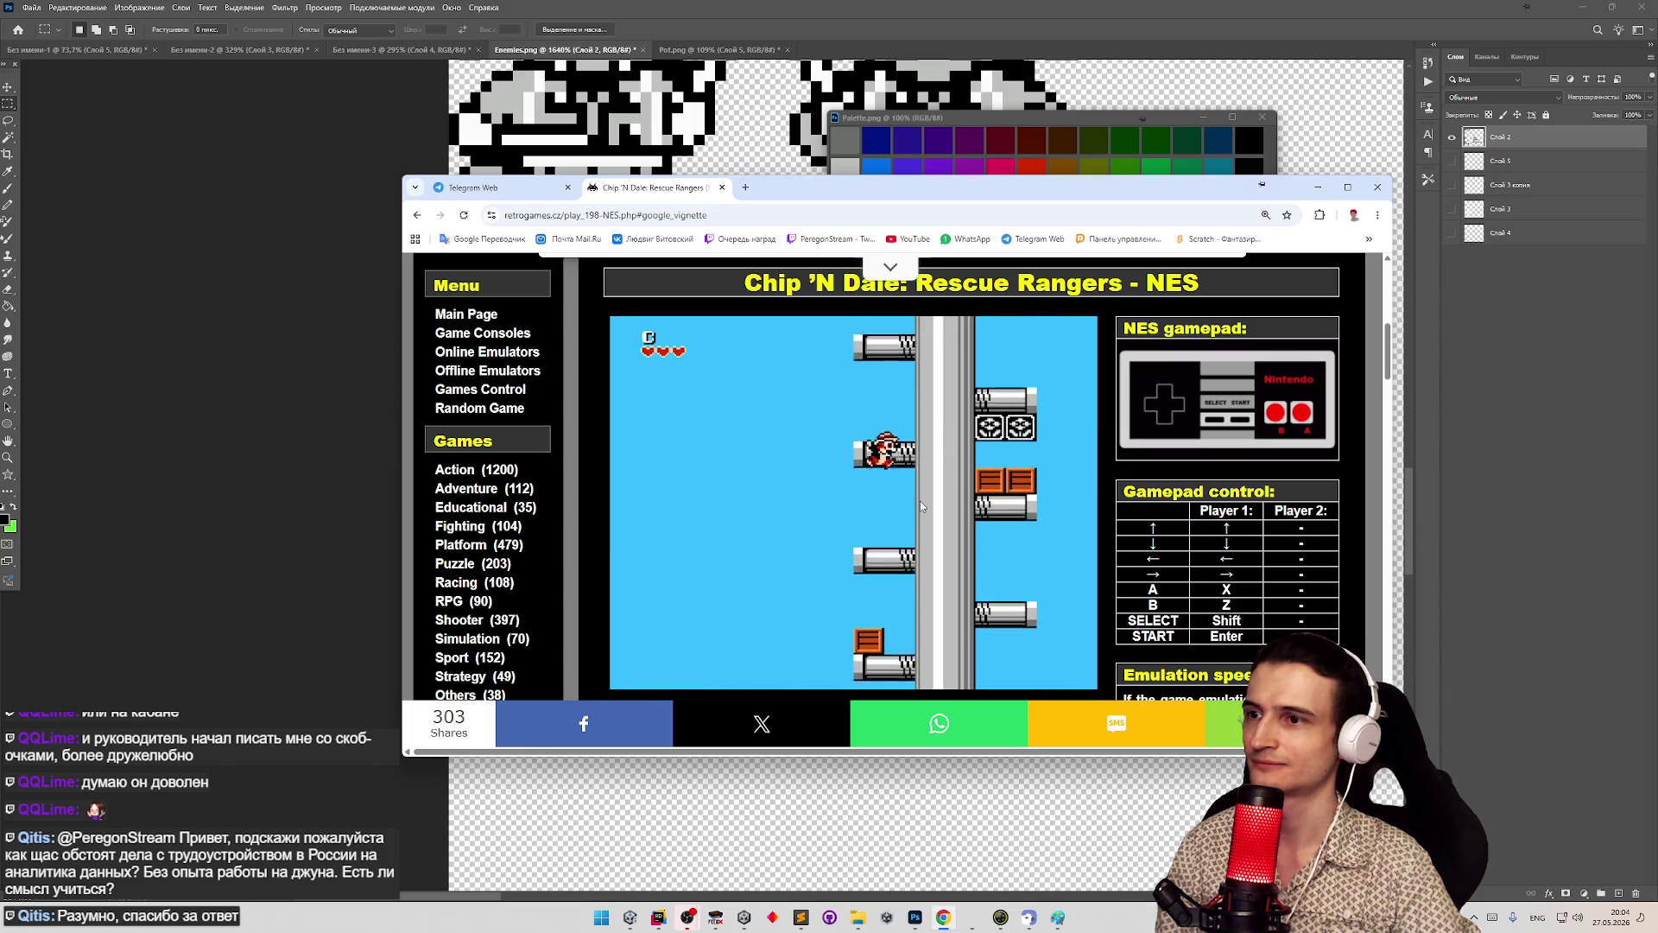
pyautogui.press('x')
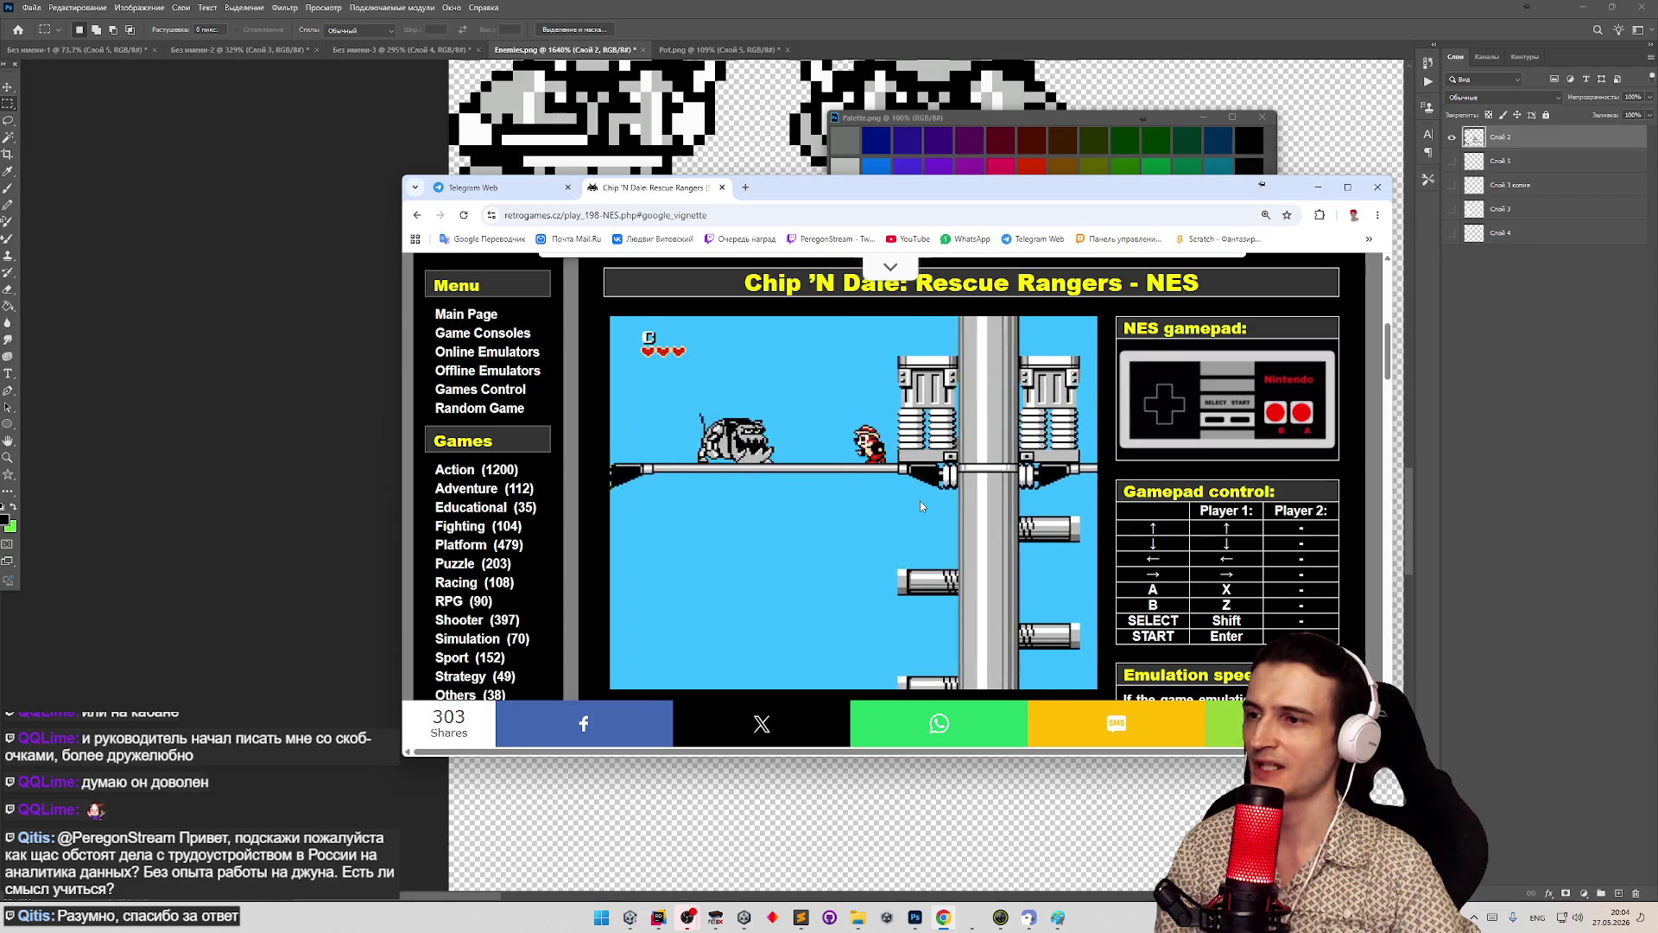
pyautogui.press('x')
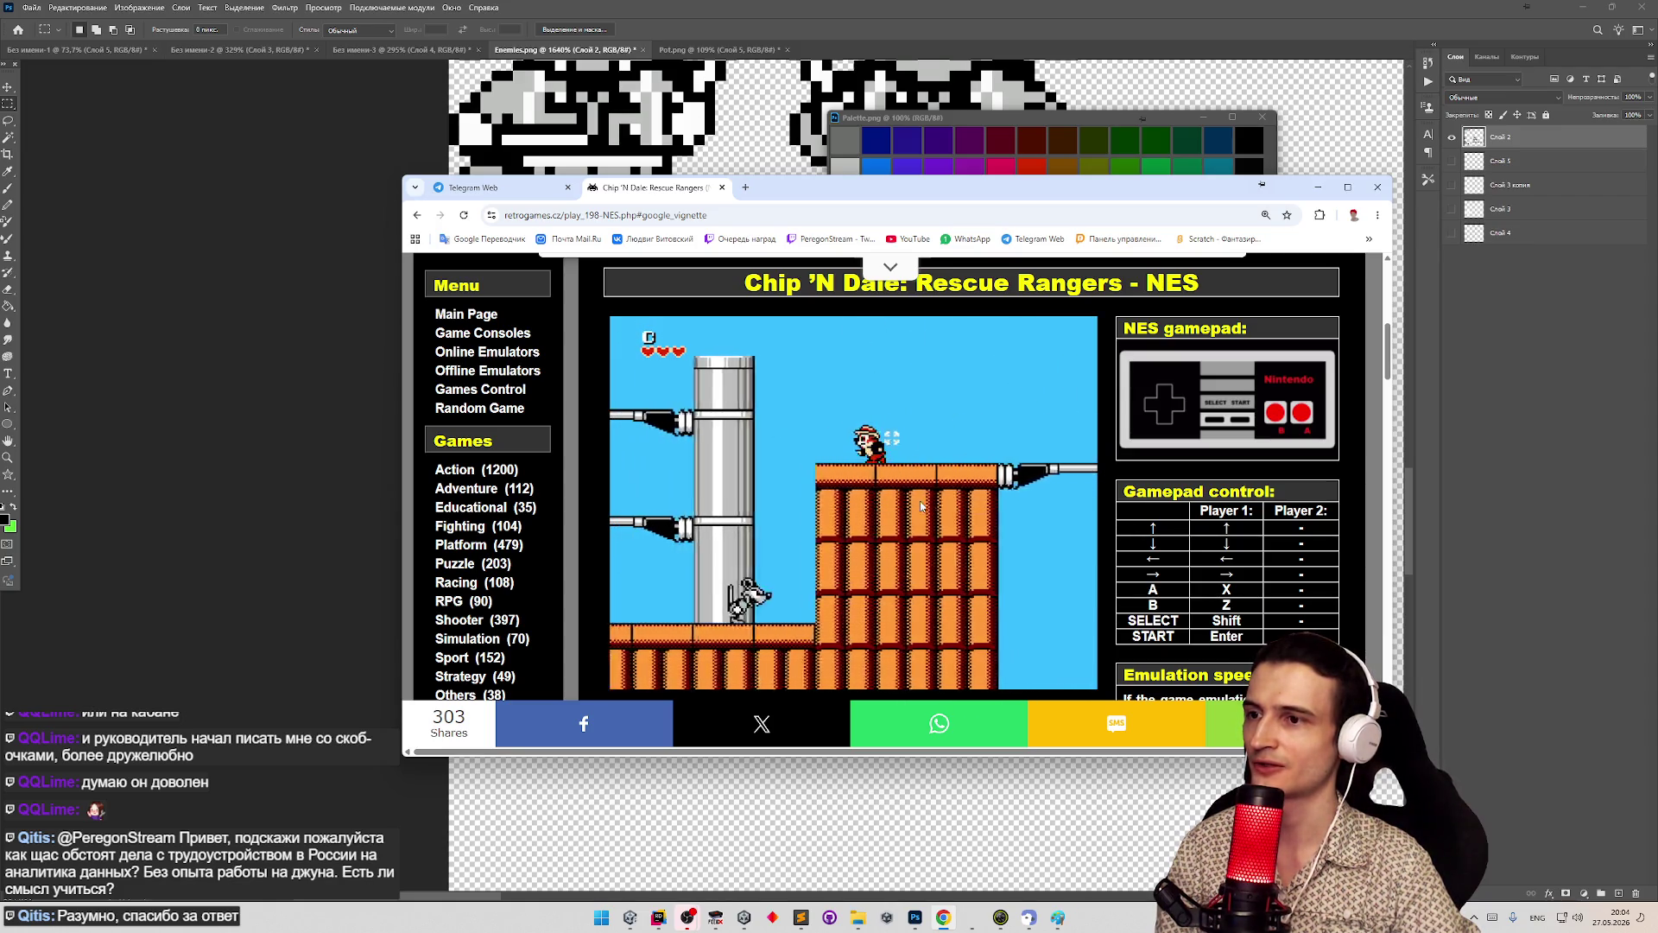
pyautogui.press('Left')
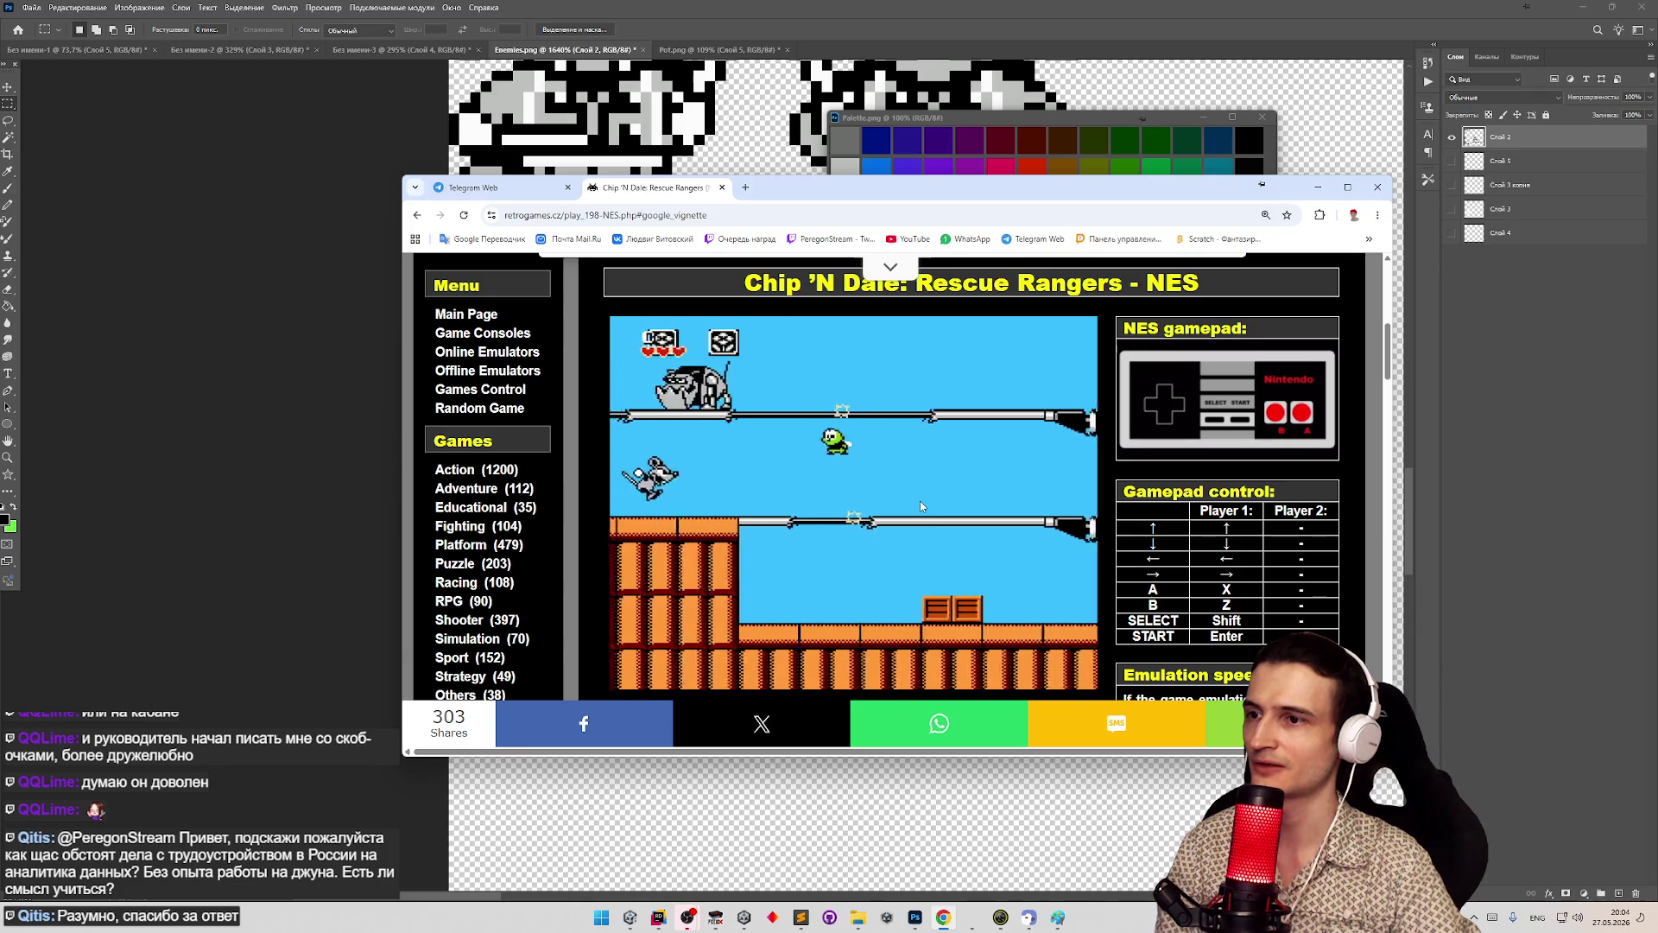
pyautogui.press('Left')
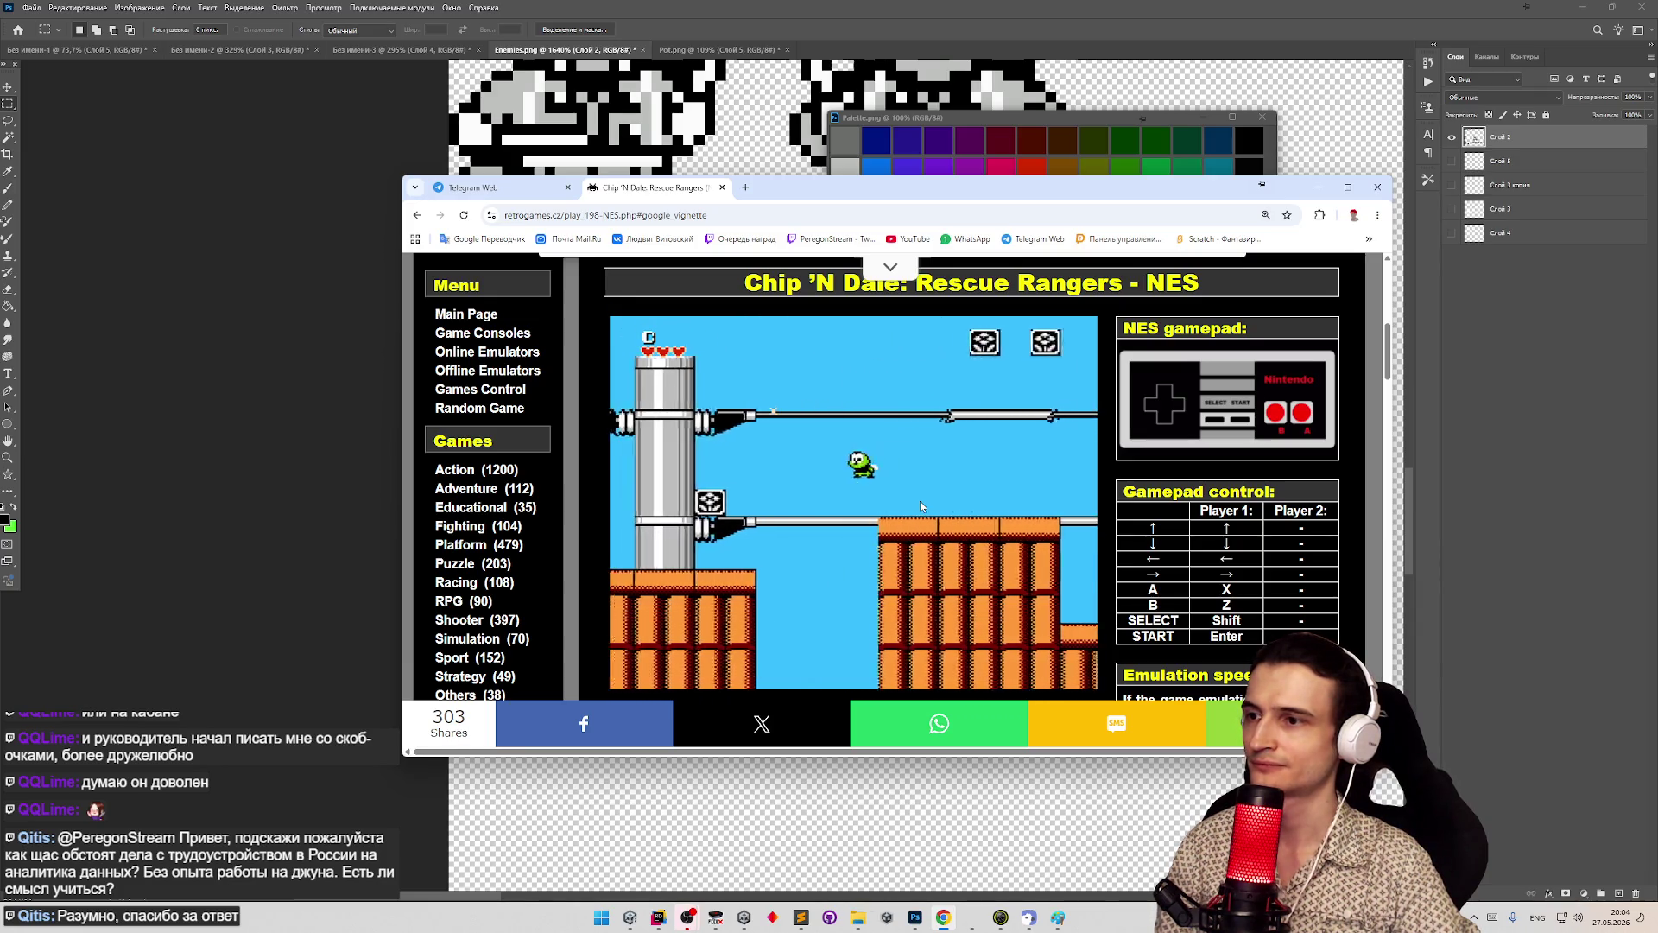
pyautogui.press('Left')
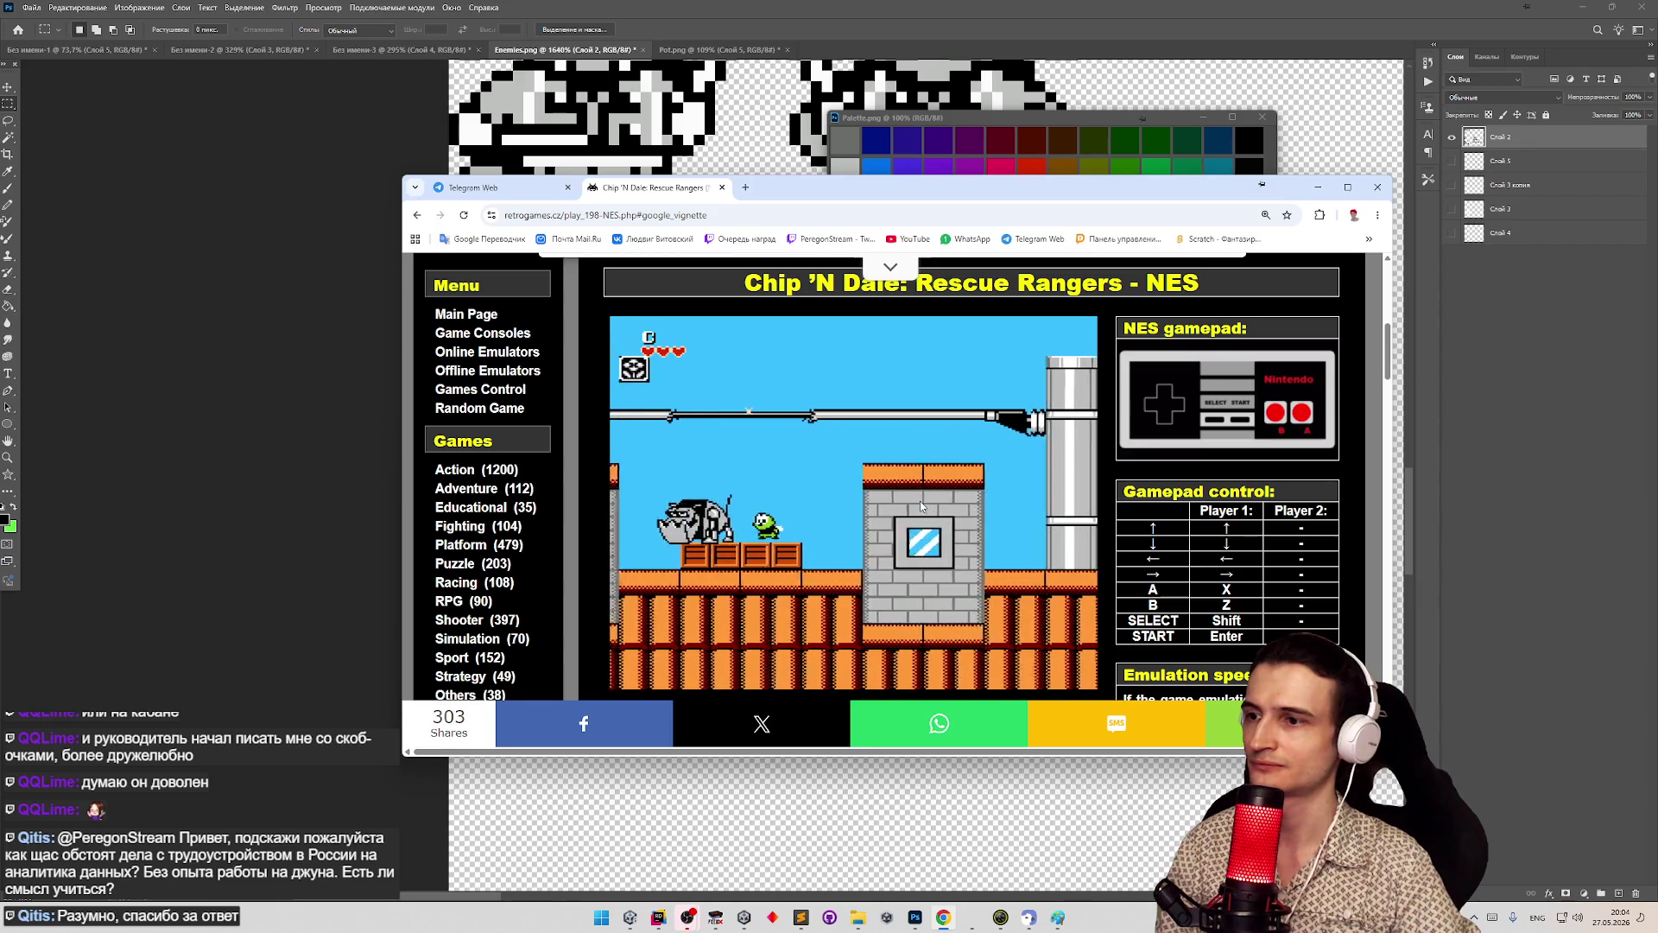
pyautogui.press('Left')
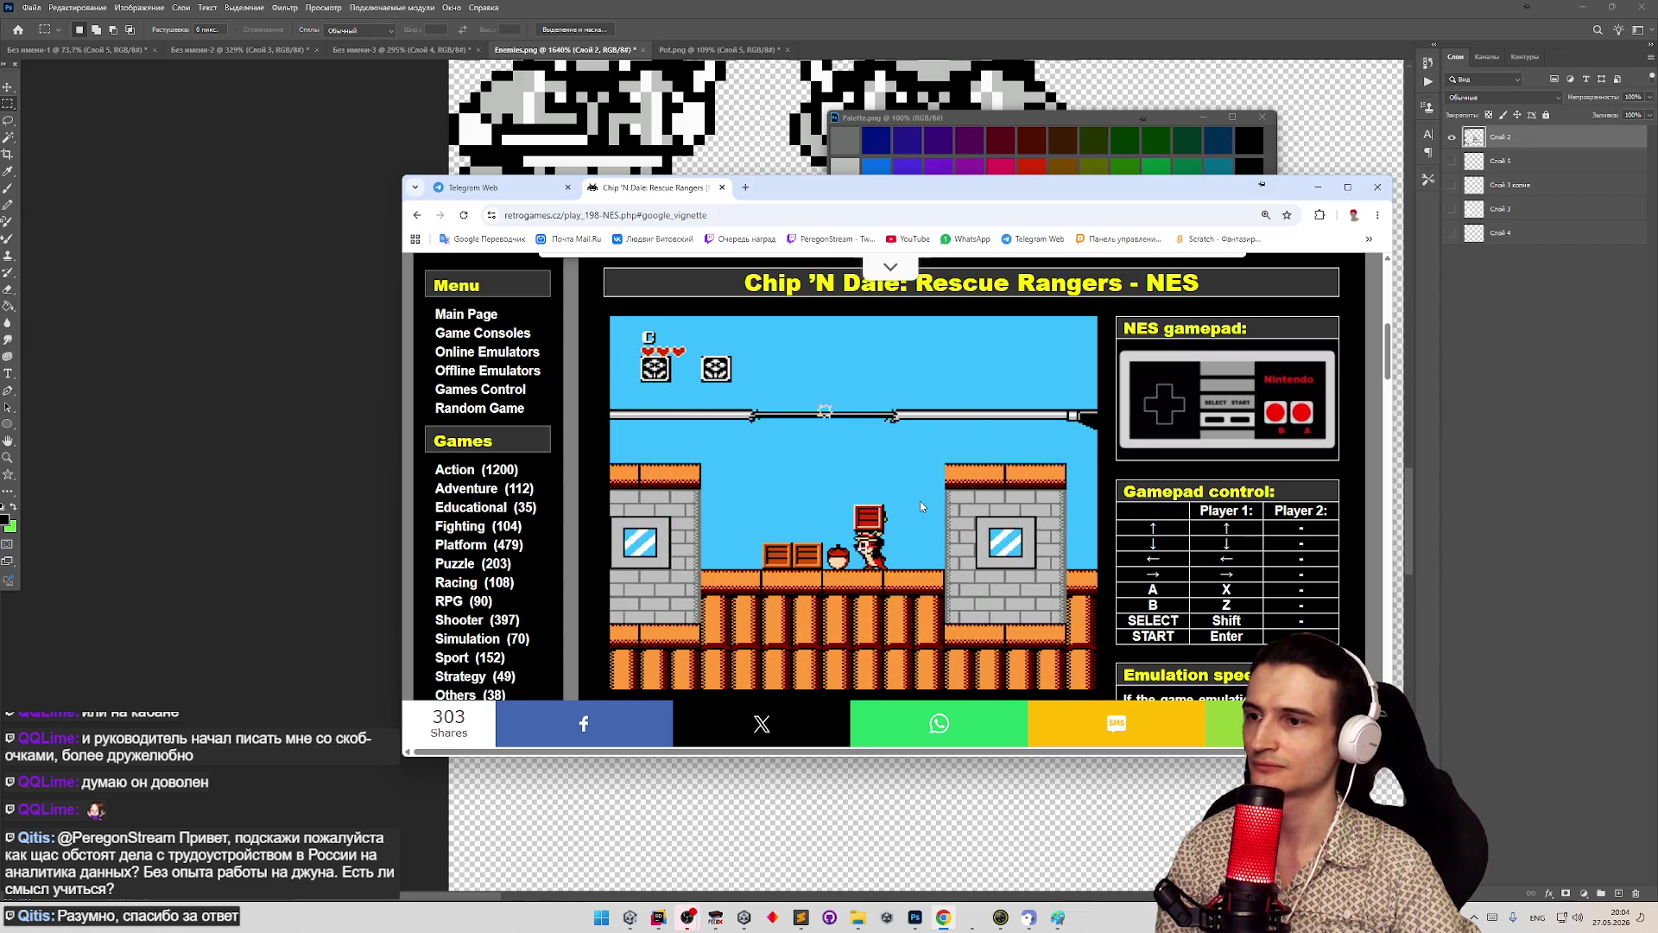
pyautogui.press('z')
pyautogui.press('z')
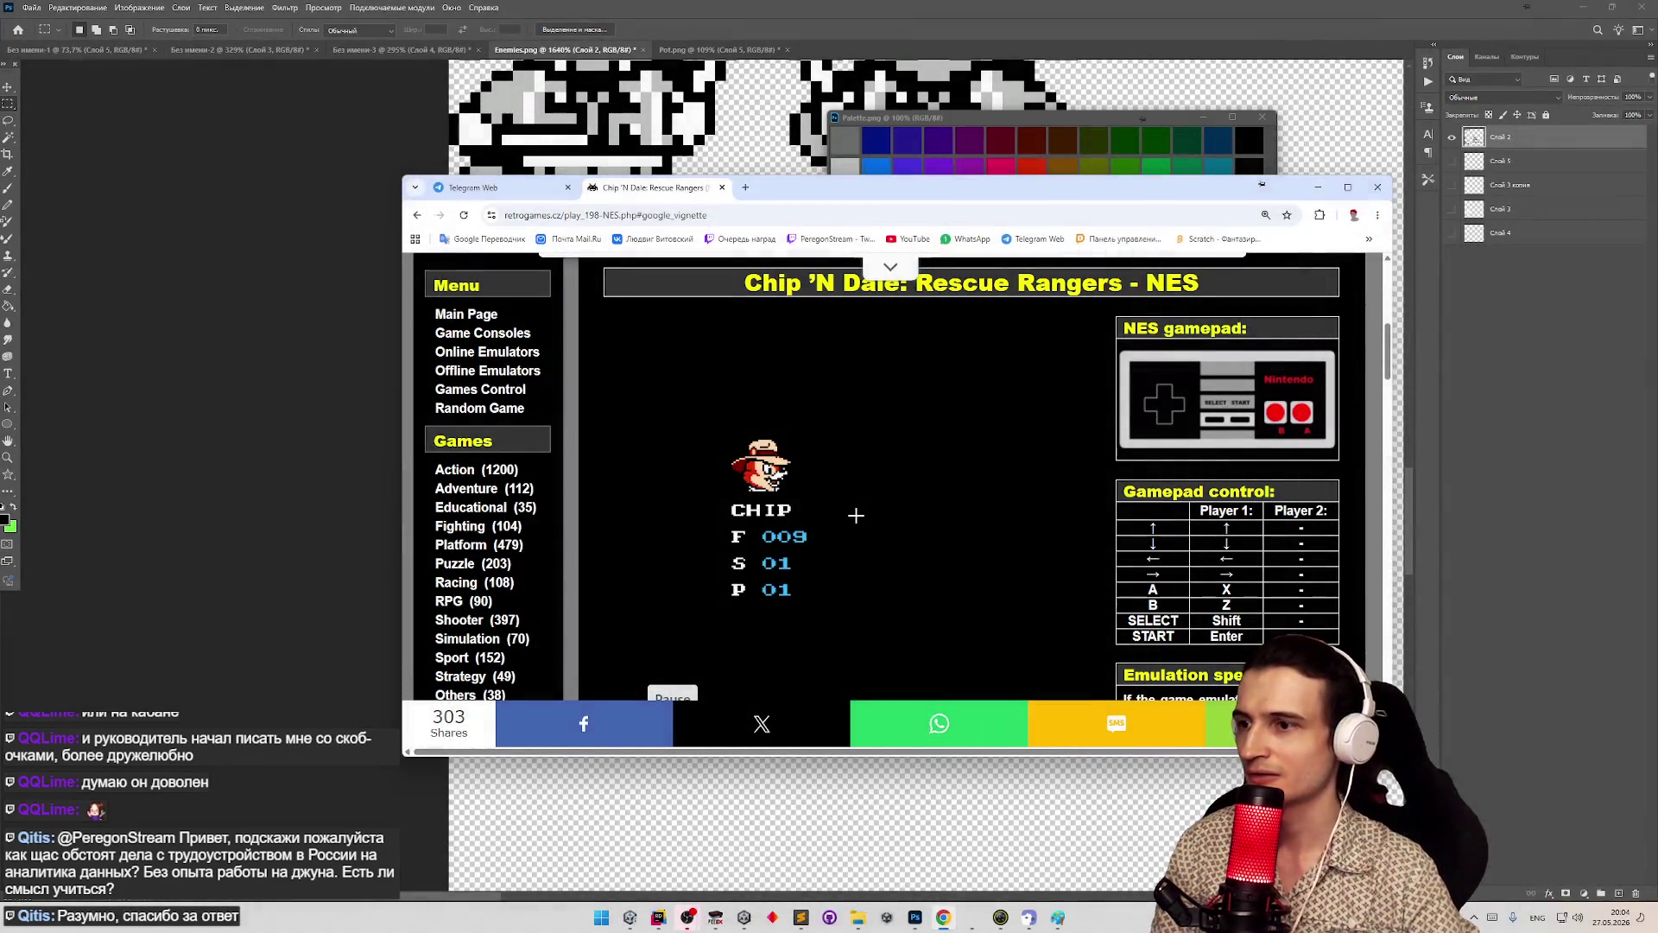
pyautogui.press('super')
# - Snip a rectangle of the game scene around the acorn and crates with Win+Shift+S
pyautogui.click(905, 390)
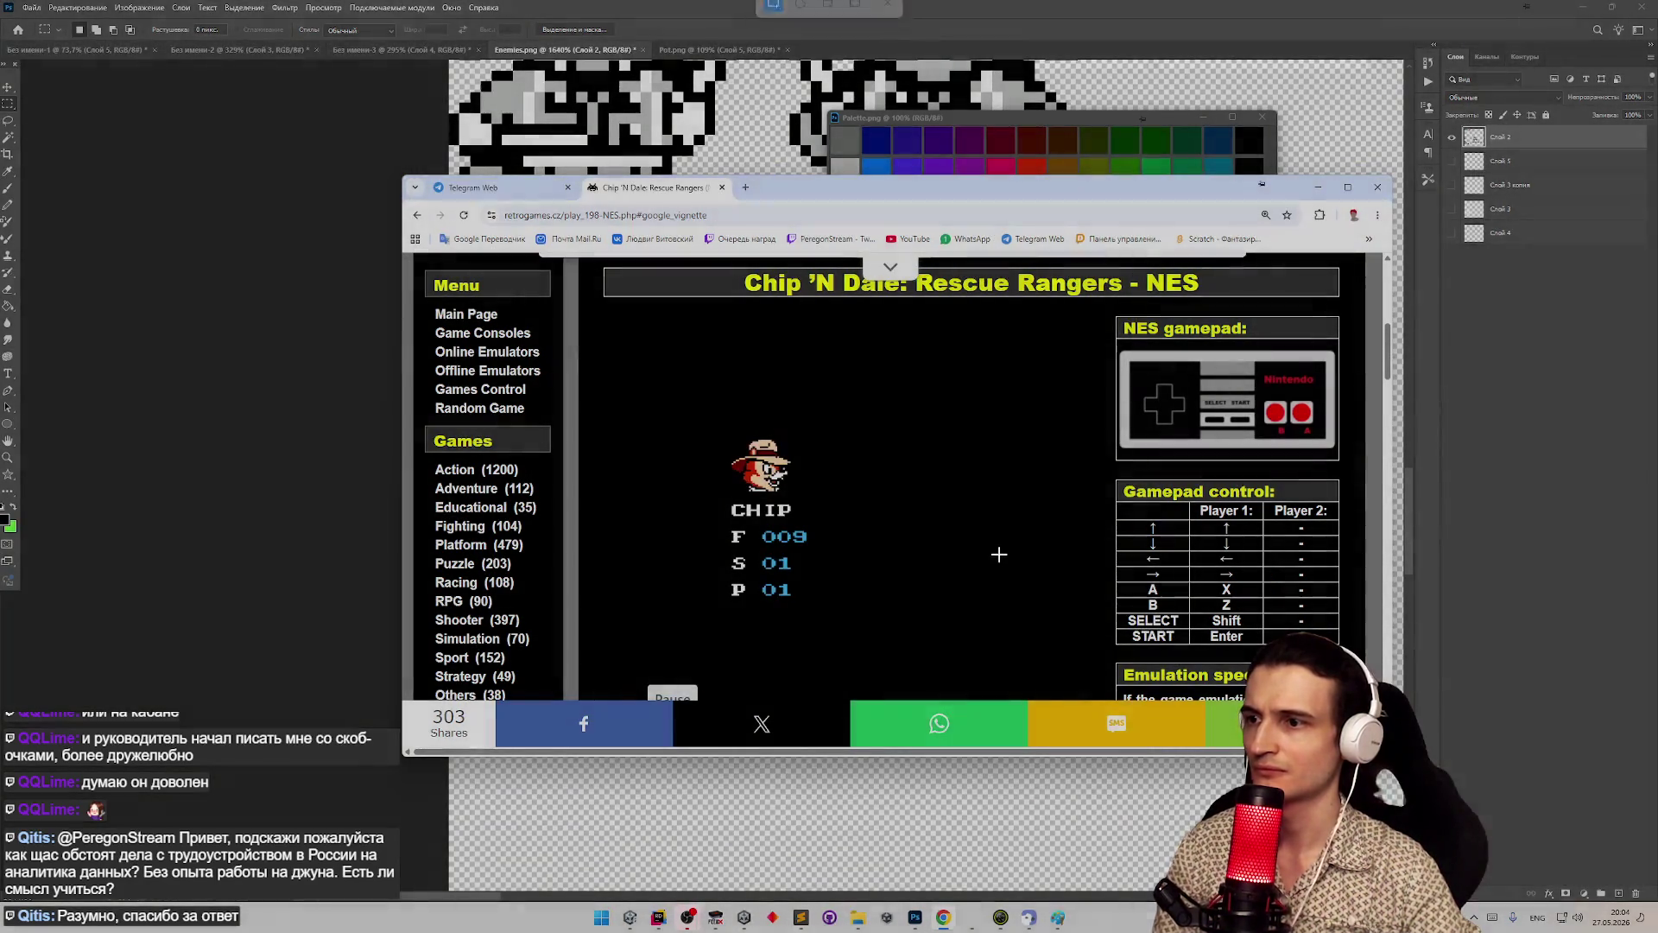
pyautogui.press('super+shift+s')
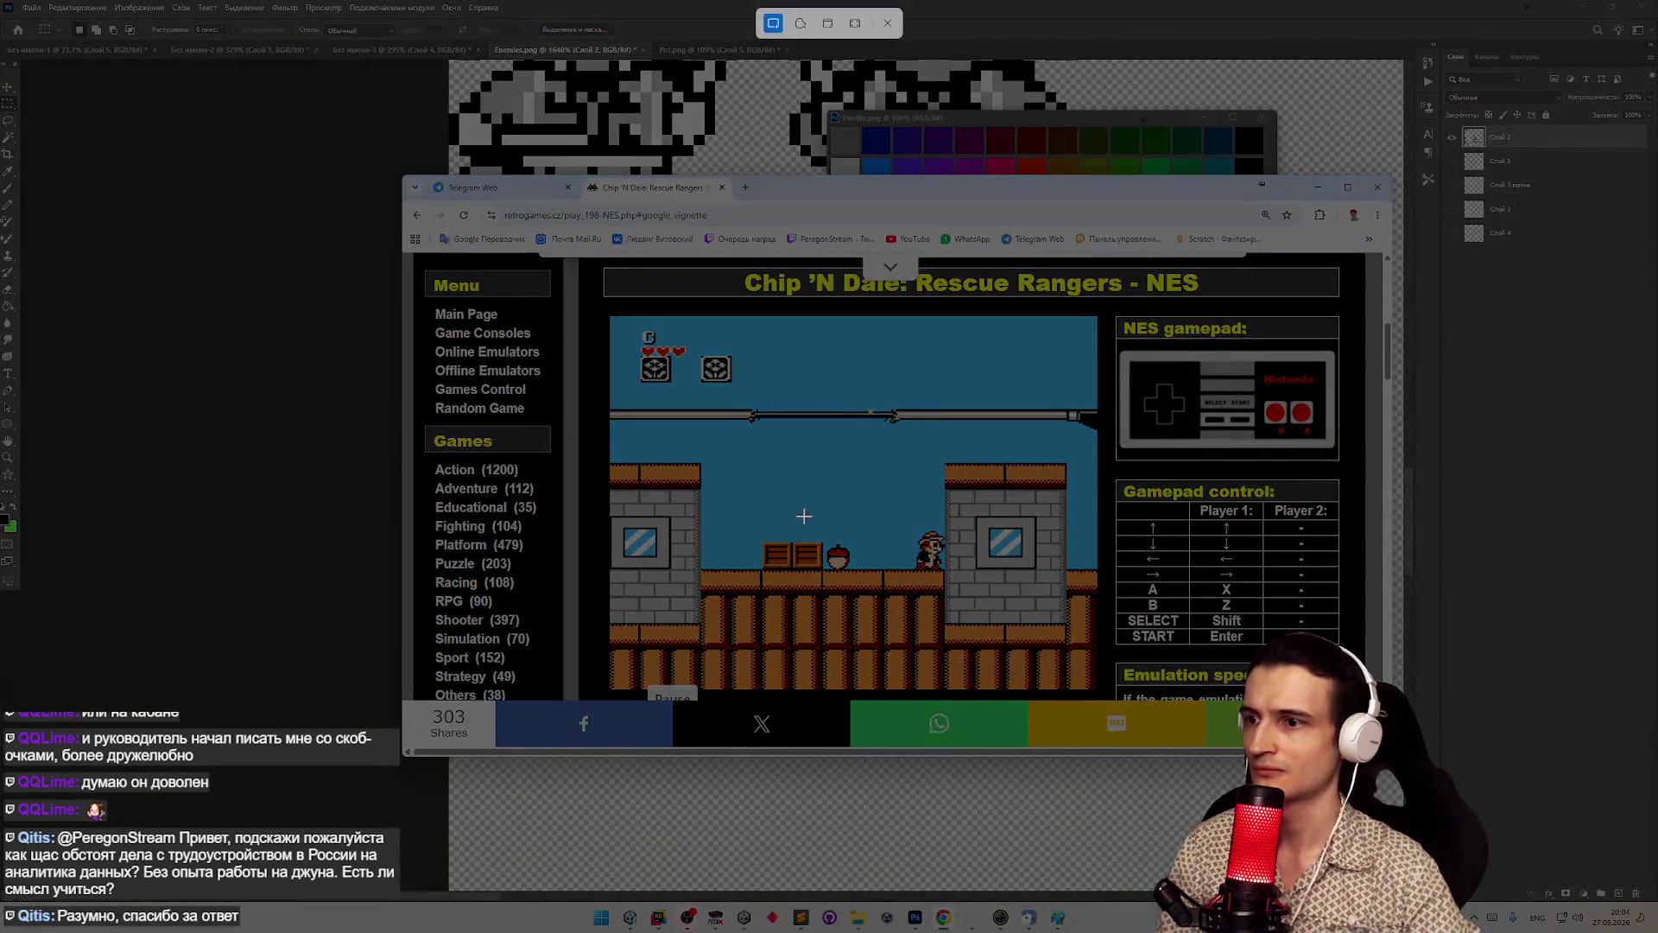
pyautogui.moveTo(804, 517); pyautogui.dragTo(871, 581)
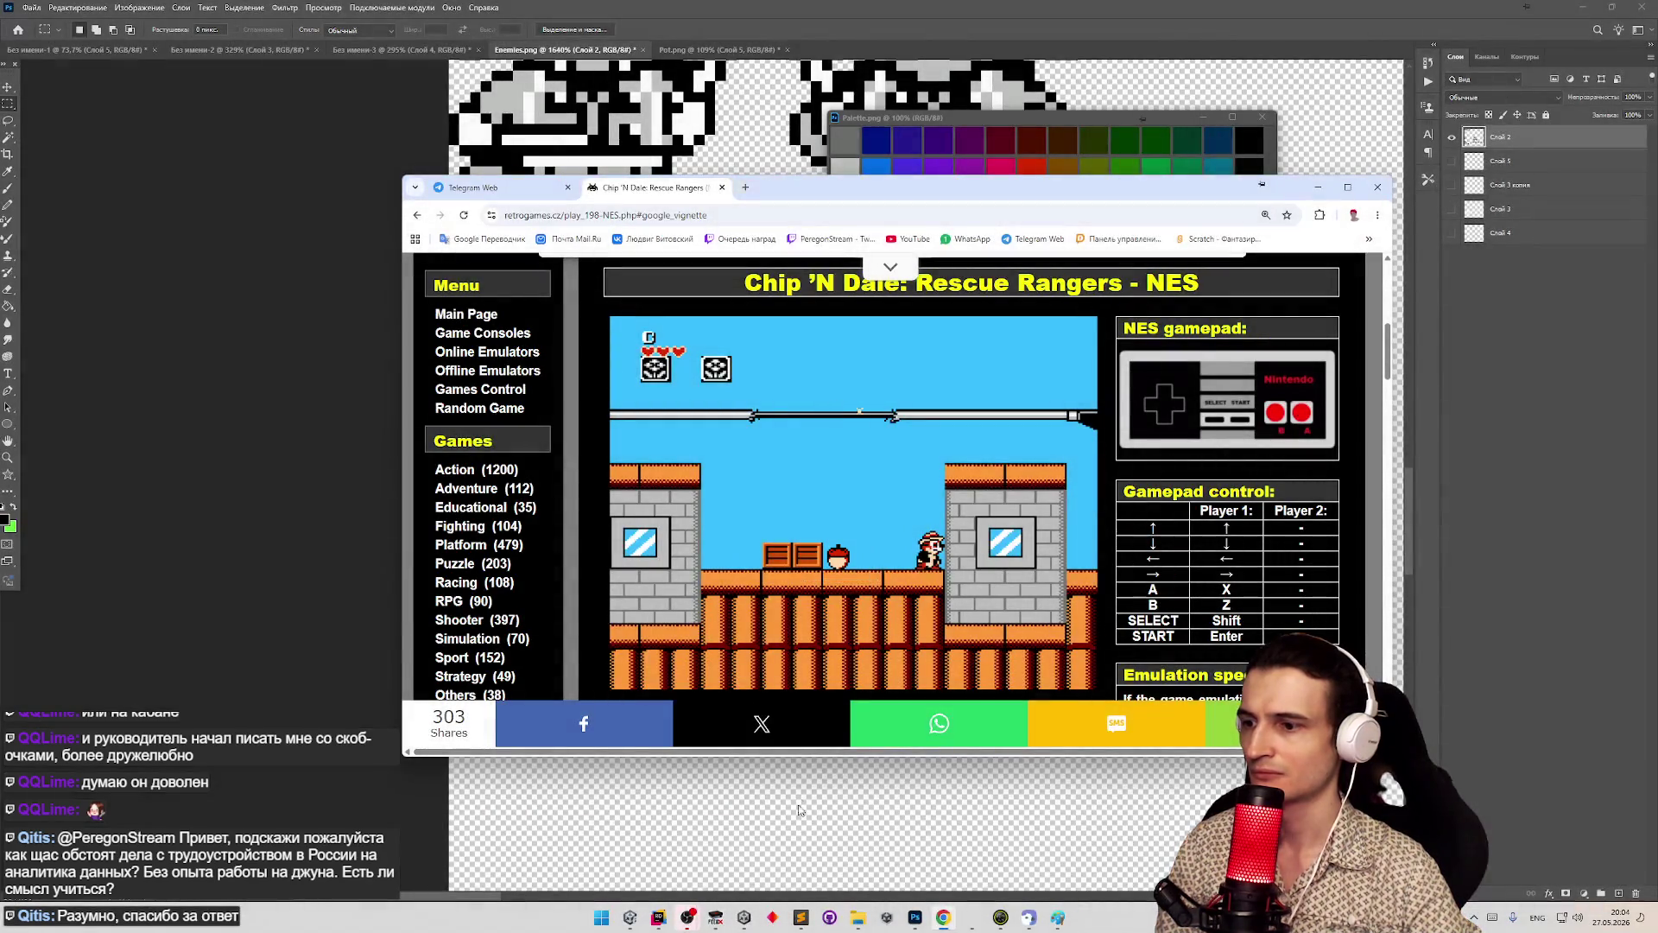
# - Paste the game snip into Enemies.png and move it to the right of the sprites
pyautogui.moveTo(916, 918)
pyautogui.click(875, 857)
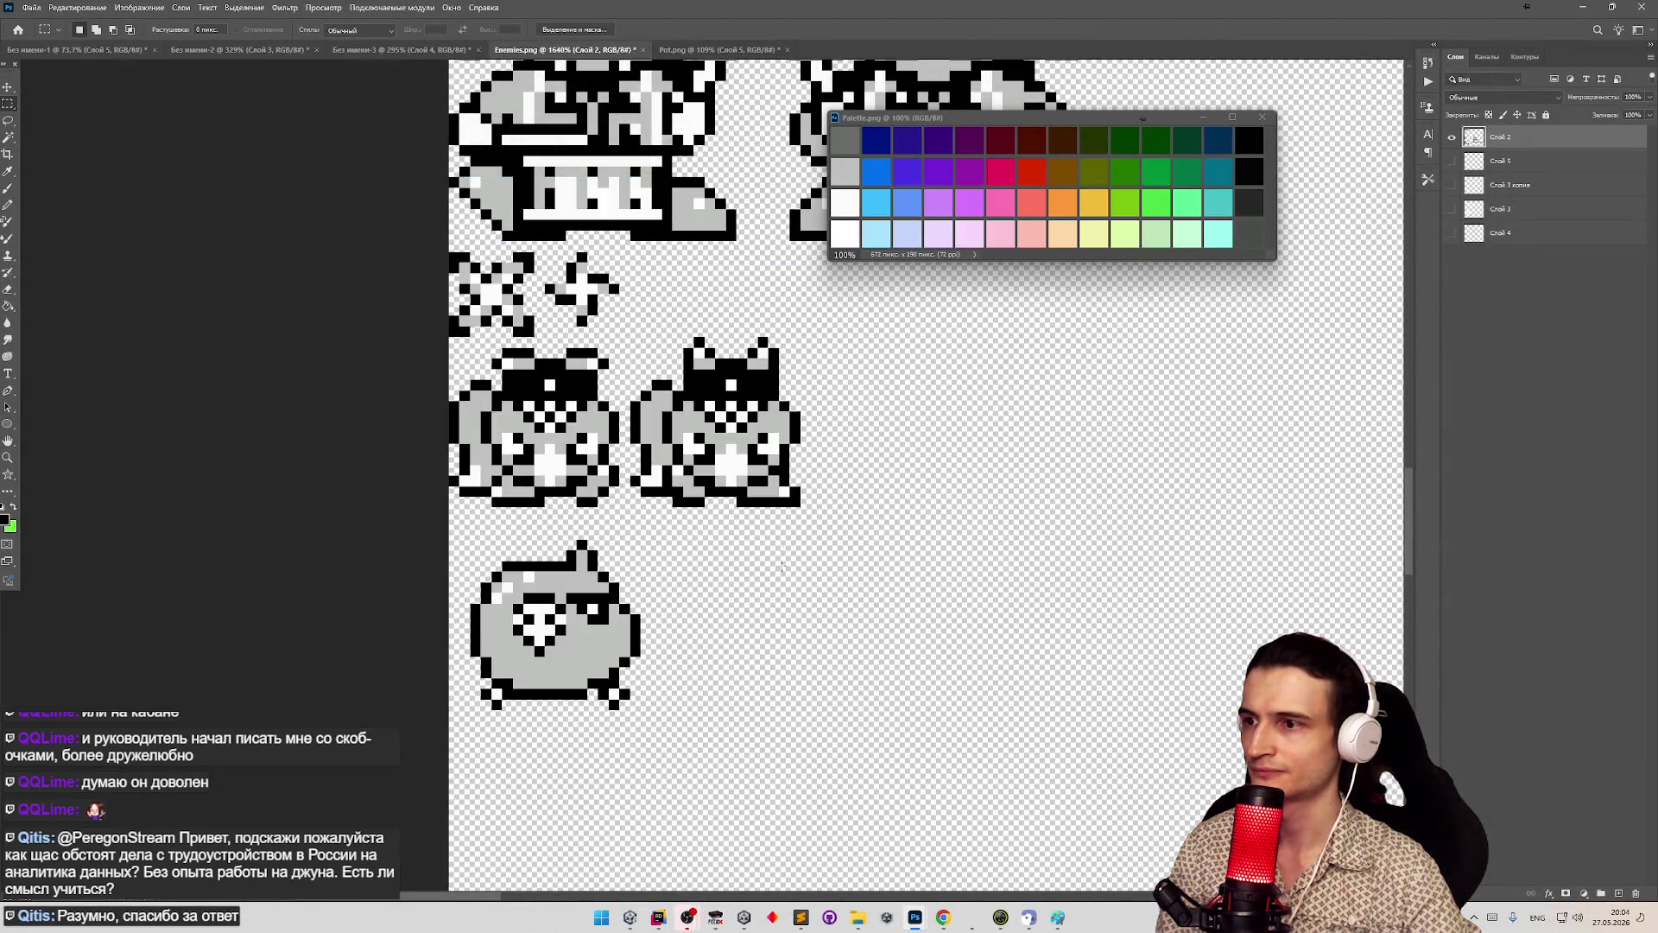
pyautogui.hotkey('ctrl', 'v')
pyautogui.press('z')
pyautogui.keyDown('alt'); pyautogui.click(864, 515); pyautogui.keyUp('alt')
pyautogui.press('v')
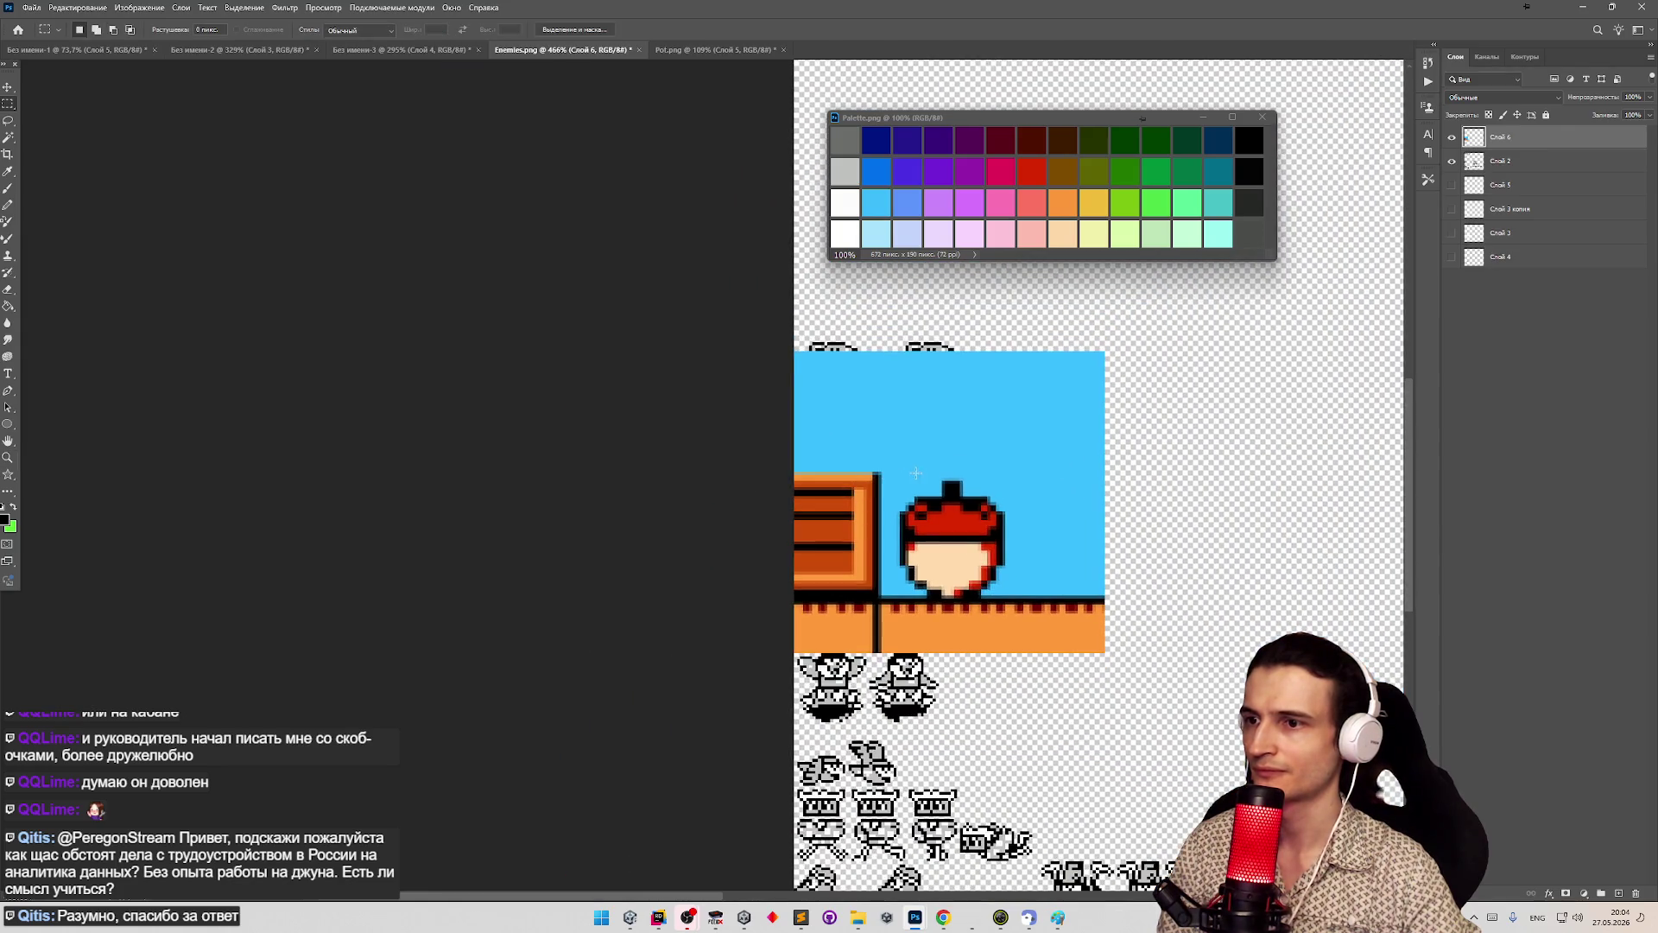
pyautogui.moveTo(929, 518); pyautogui.dragTo(1138, 484)
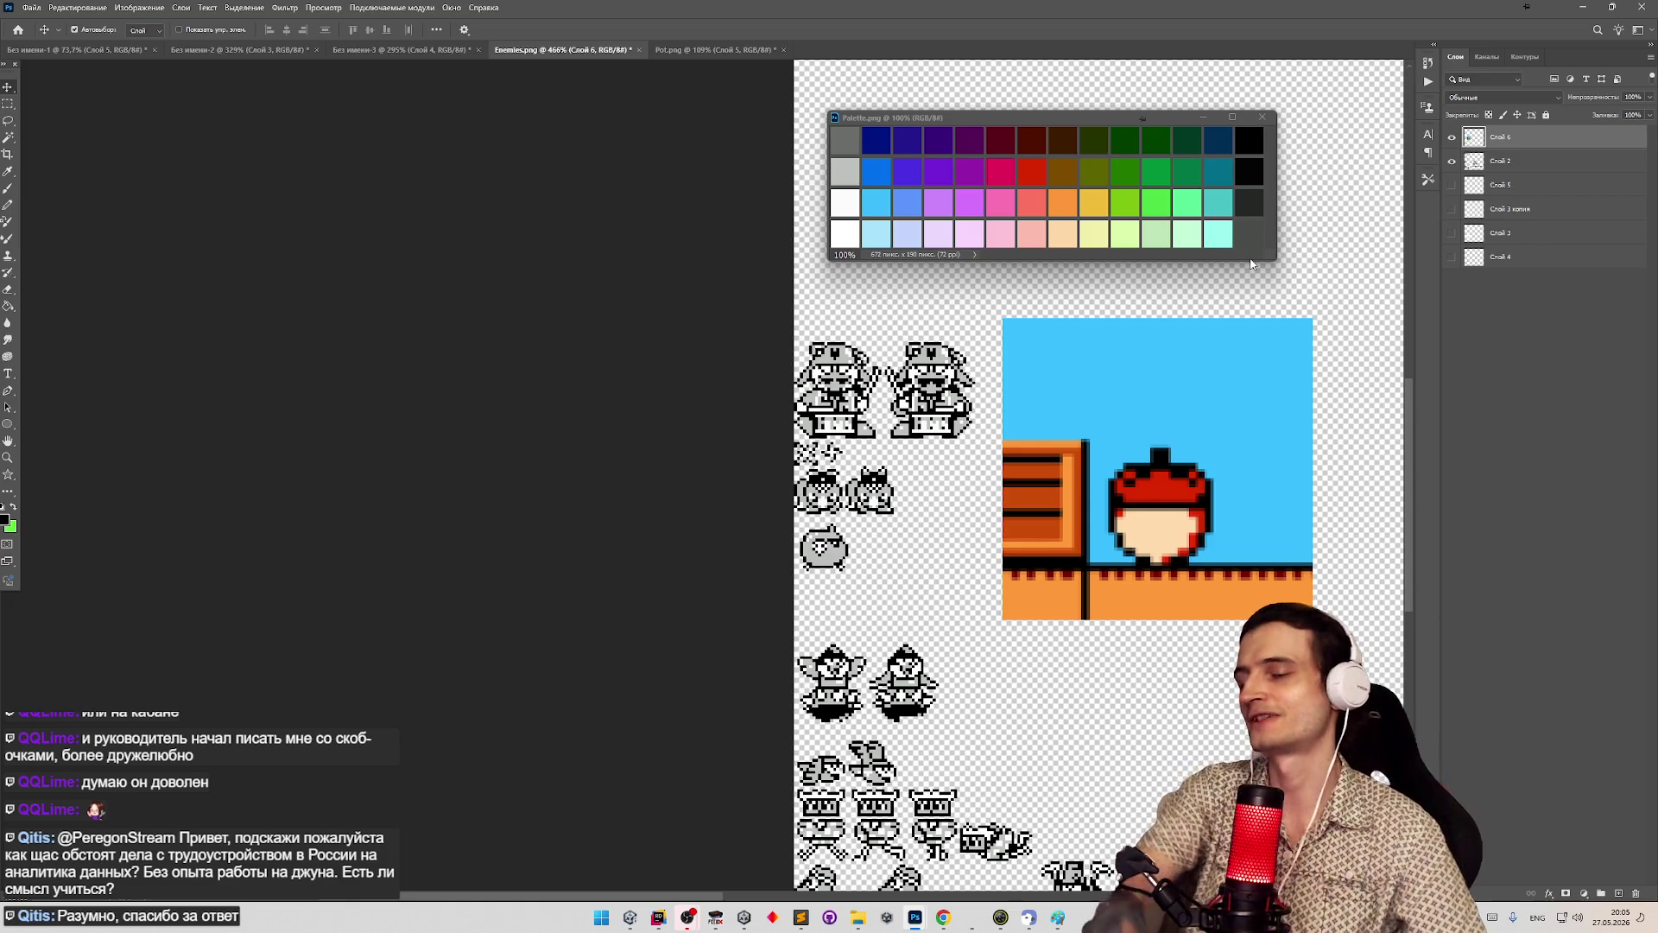
pyautogui.click(8, 105)
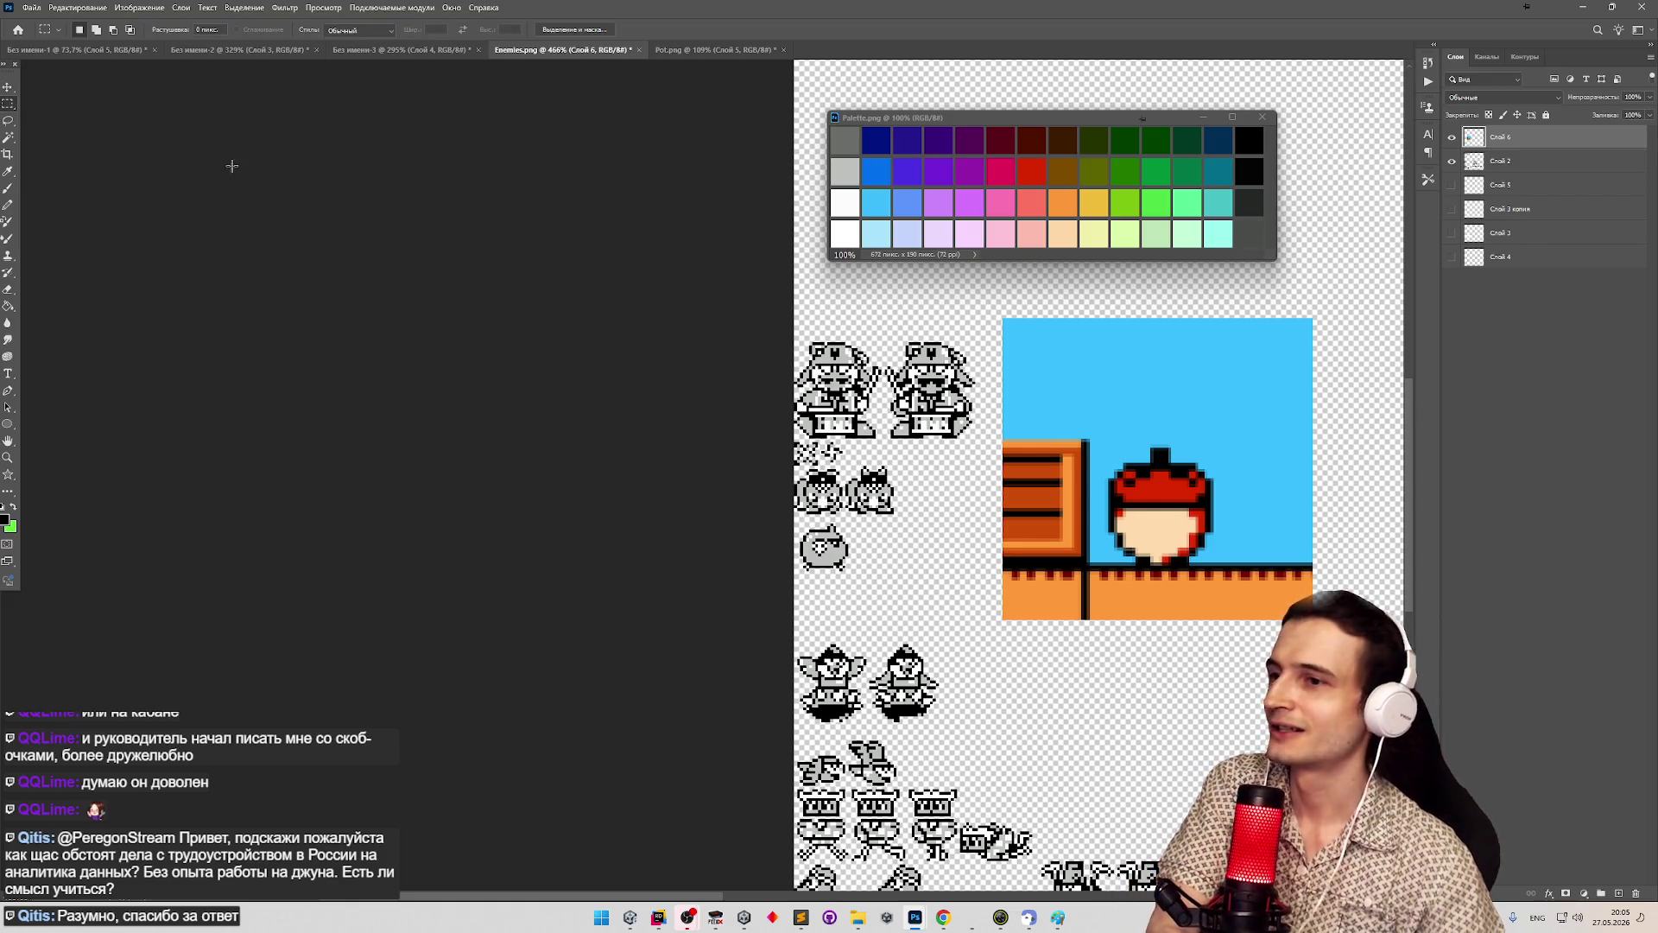
# - Delete the pasted screenshot layer, then minimize Photoshop and Chrome to reveal Unity
pyautogui.press('z')
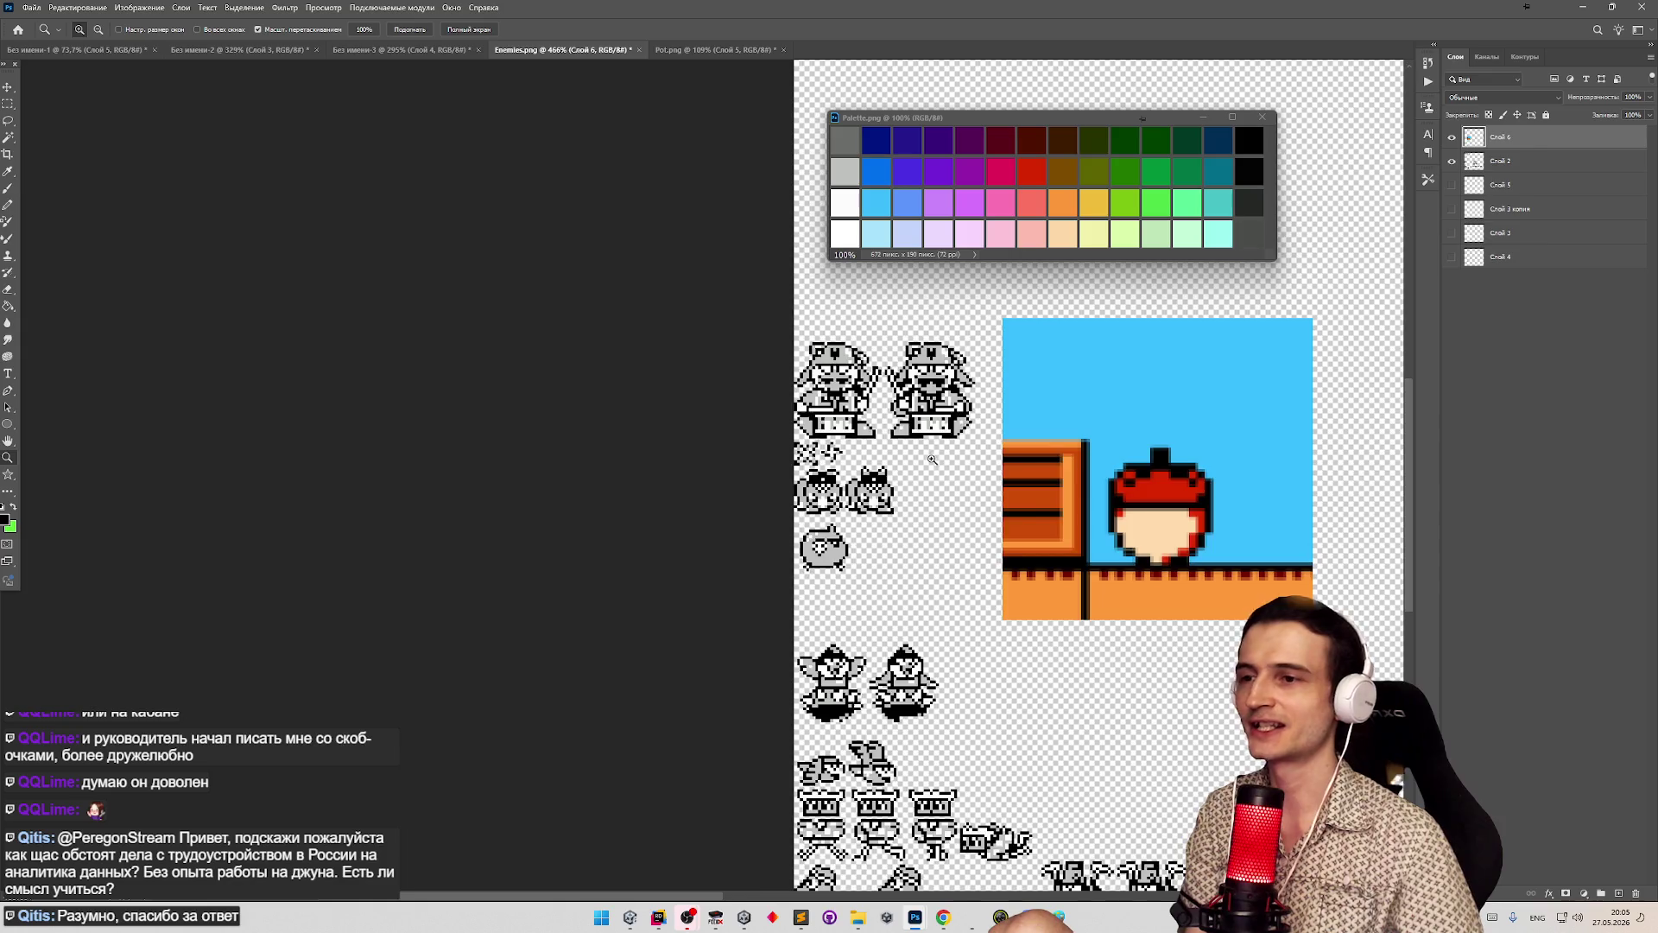
pyautogui.moveTo(936, 459)
pyautogui.mouseDown()
pyautogui.moveTo(987, 453)
pyautogui.moveTo(873, 449)
pyautogui.moveTo(1046, 409)
pyautogui.mouseUp()
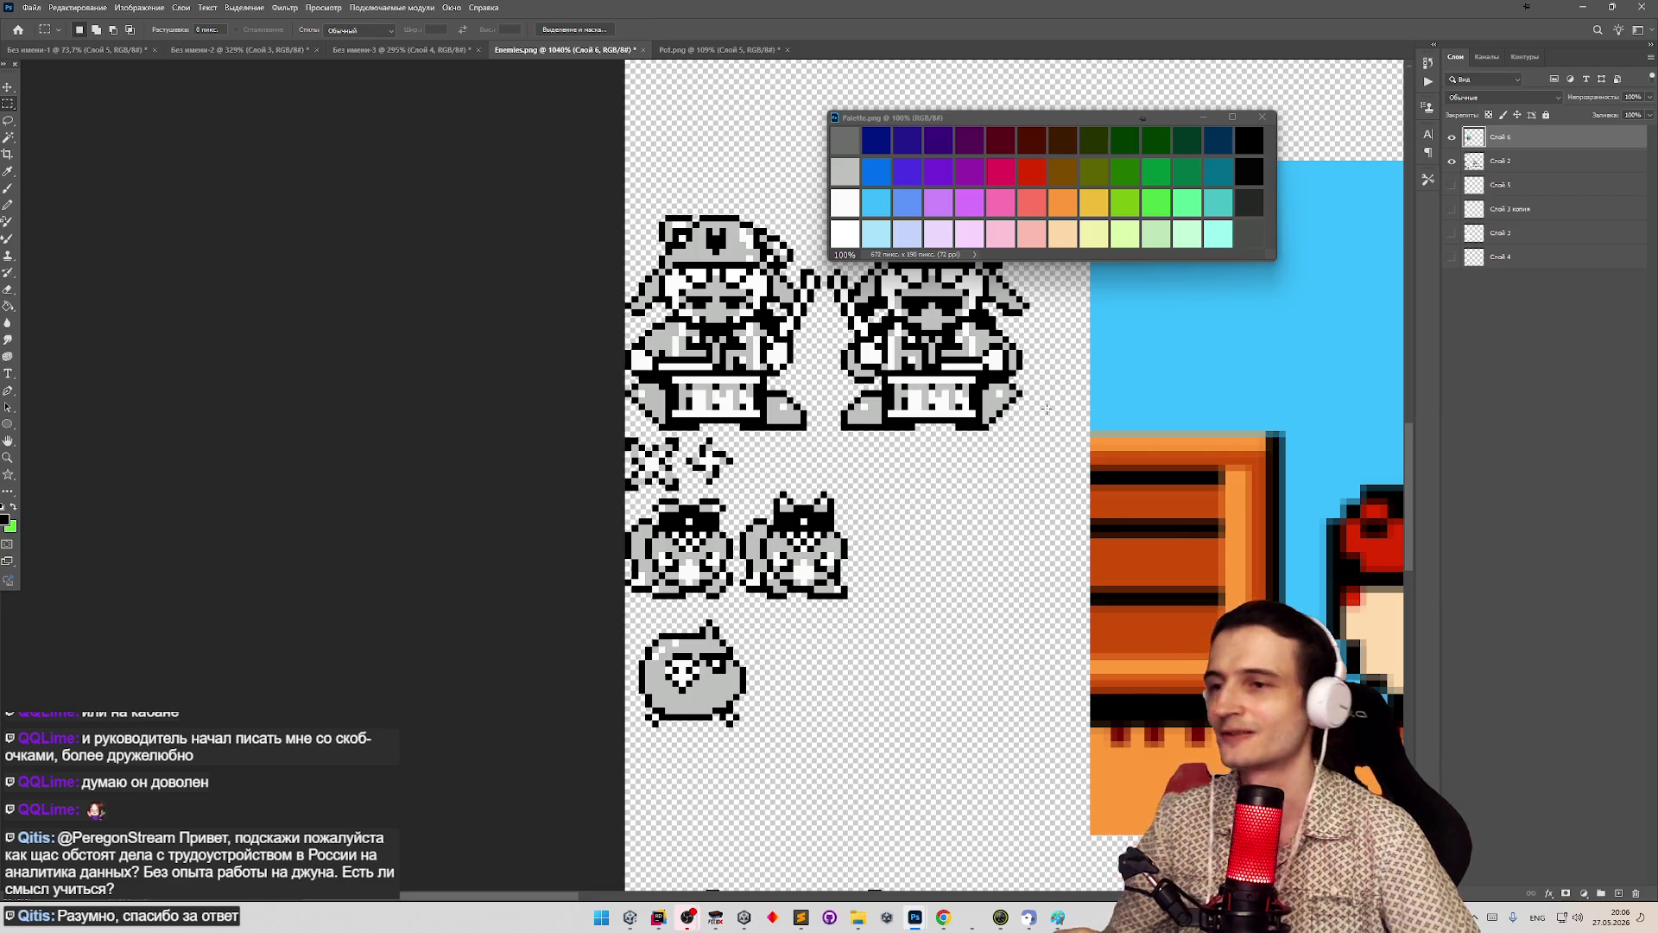
pyautogui.press('Delete')
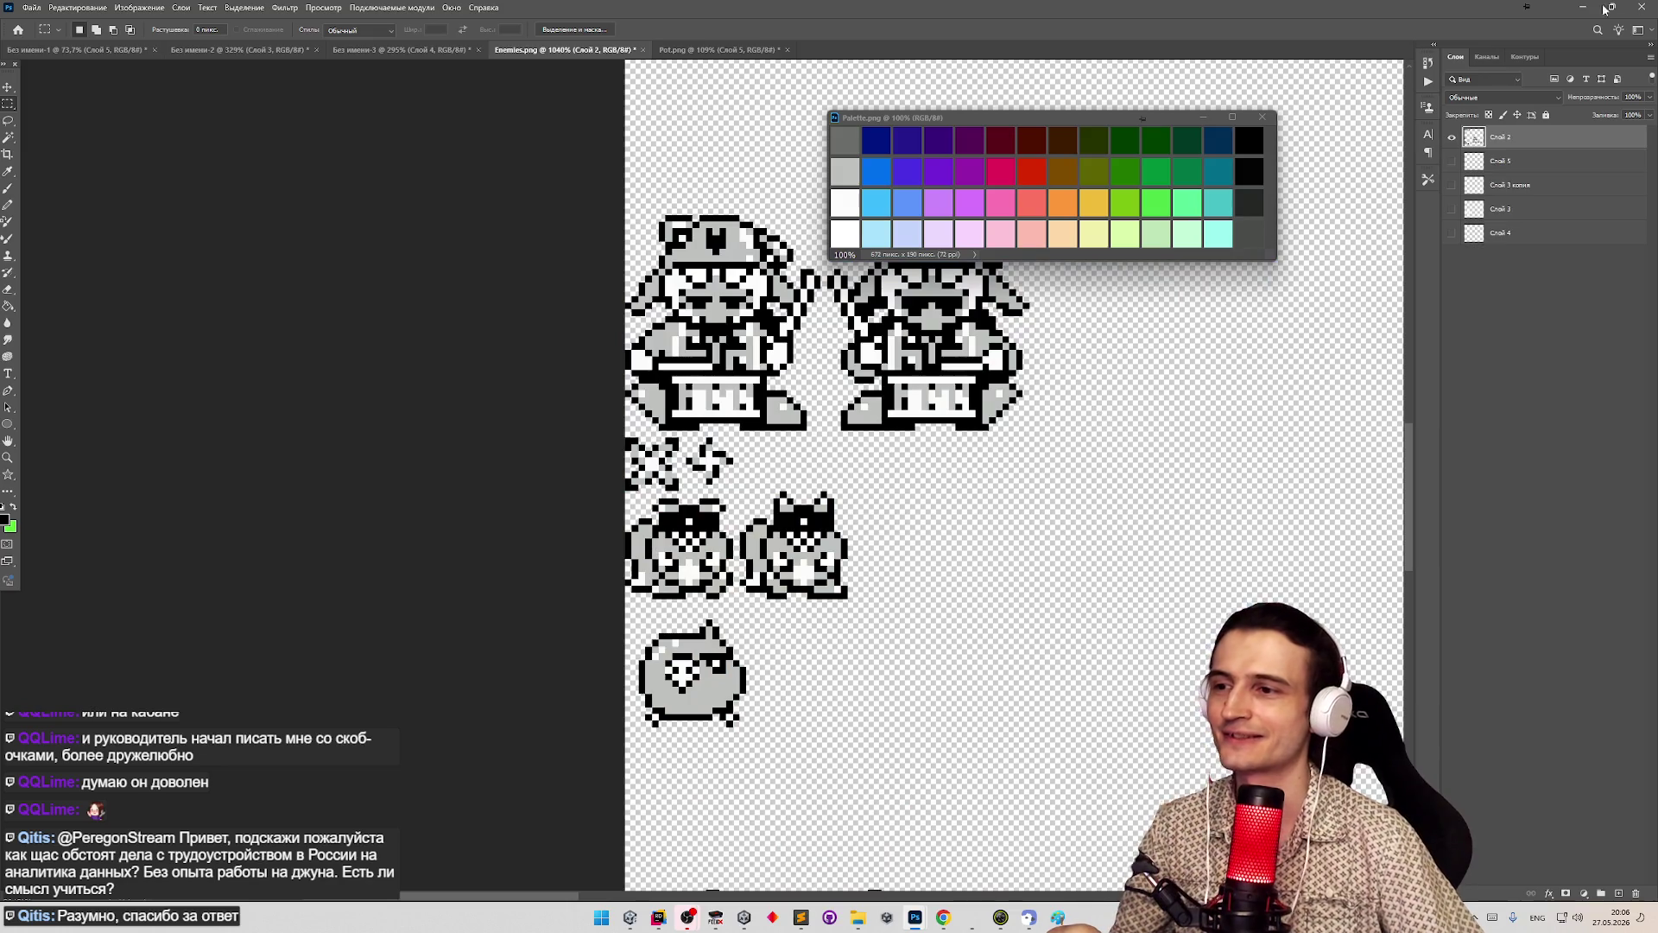
pyautogui.click(1583, 7)
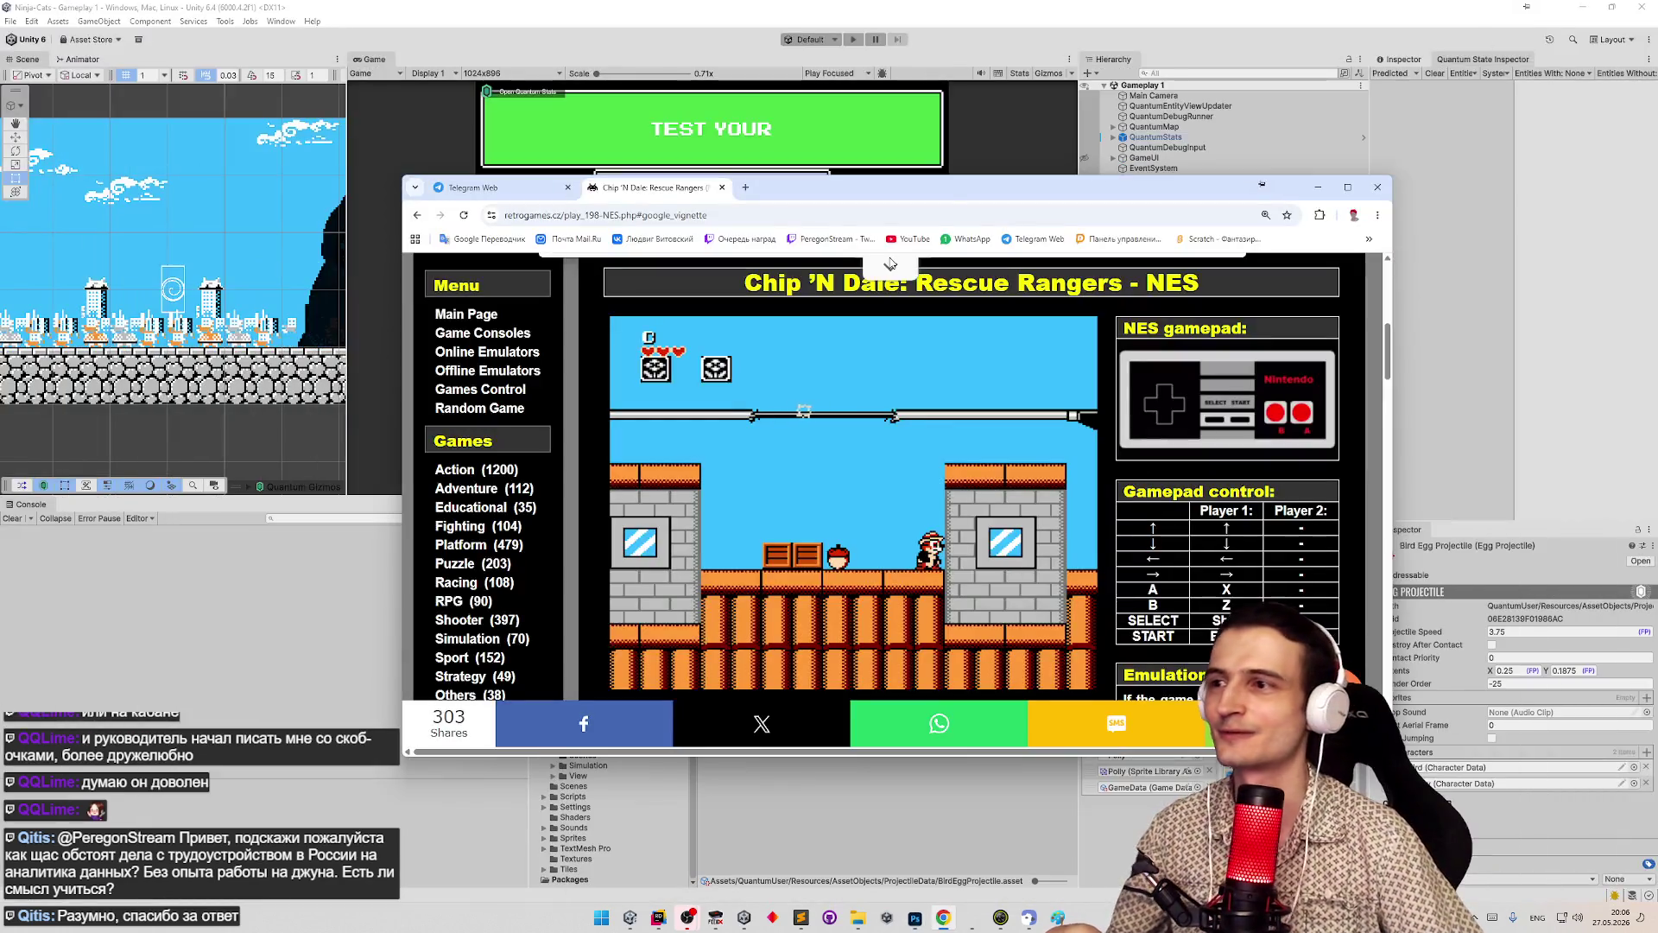
pyautogui.click(1322, 187)
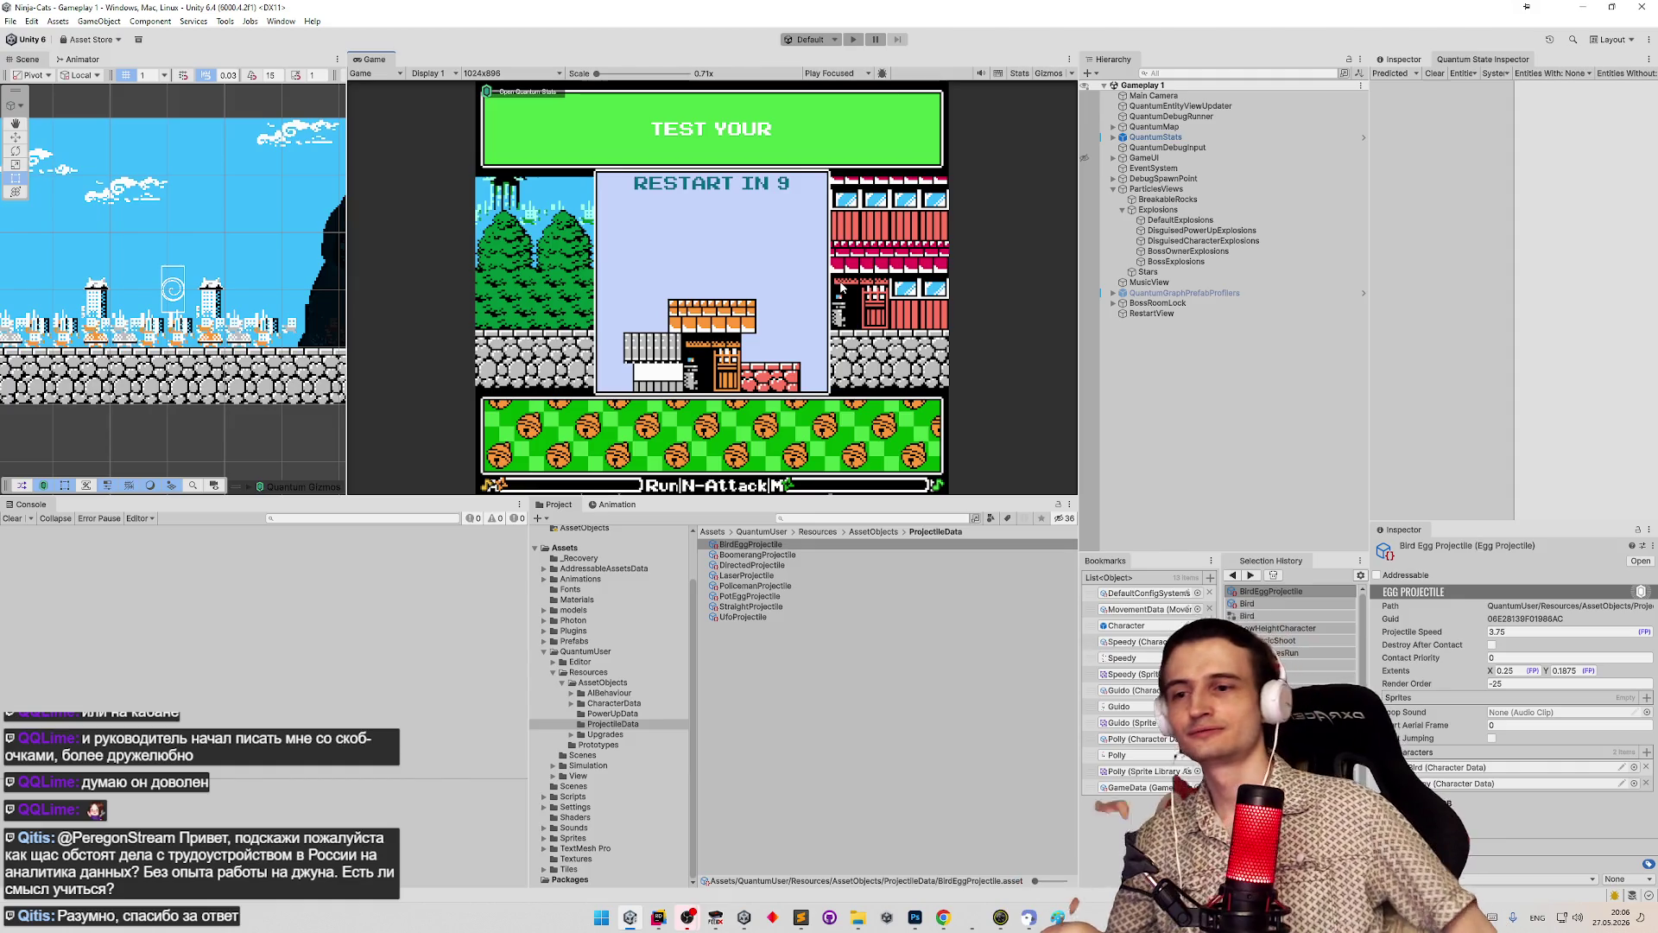